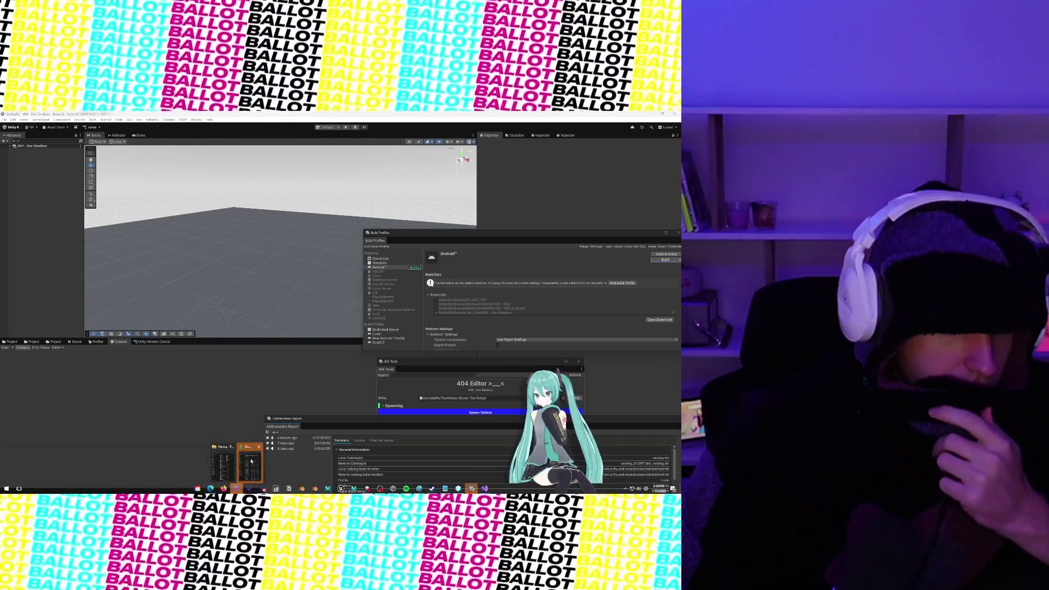
Step: From a Command Prompt in Downloads, run adb install -r GETSETGO.V1.0071.apk onto the headset
{"action": "left_click", "coordinate": [236, 488]}
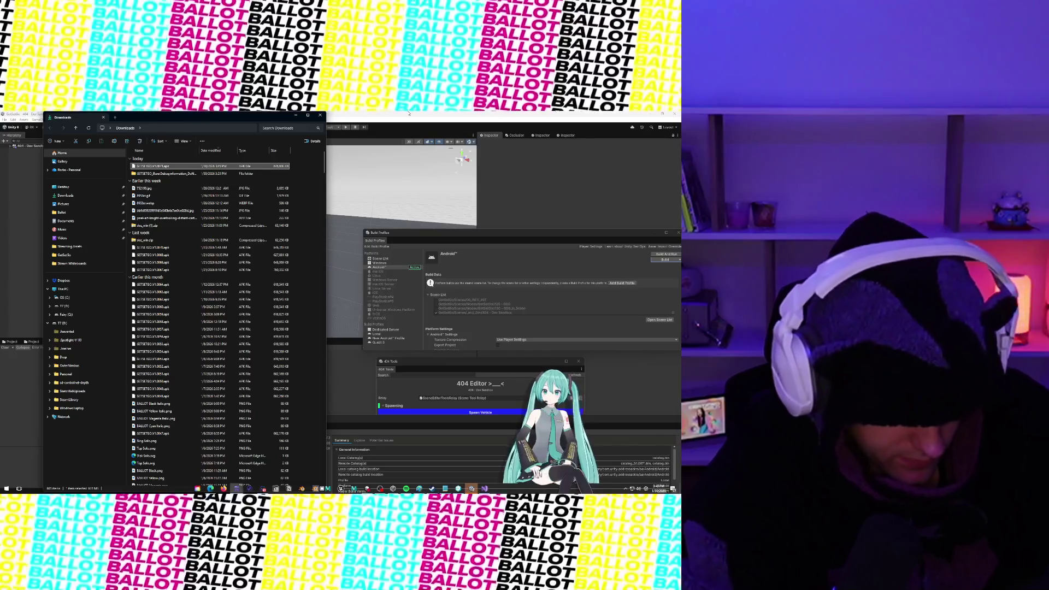
{"action": "key", "text": "super"}
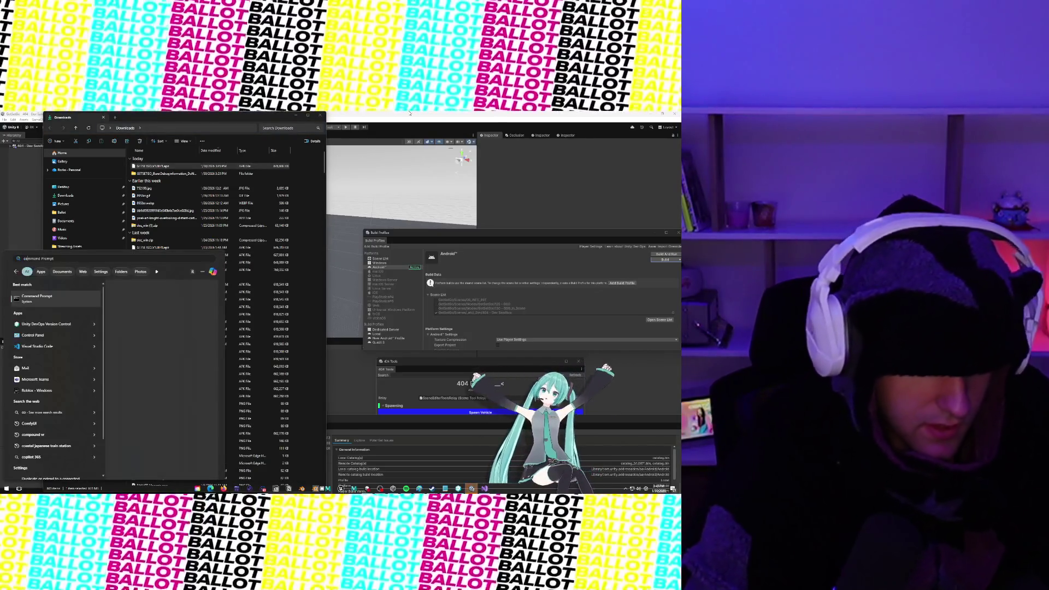
{"action": "key", "text": "Escape"}
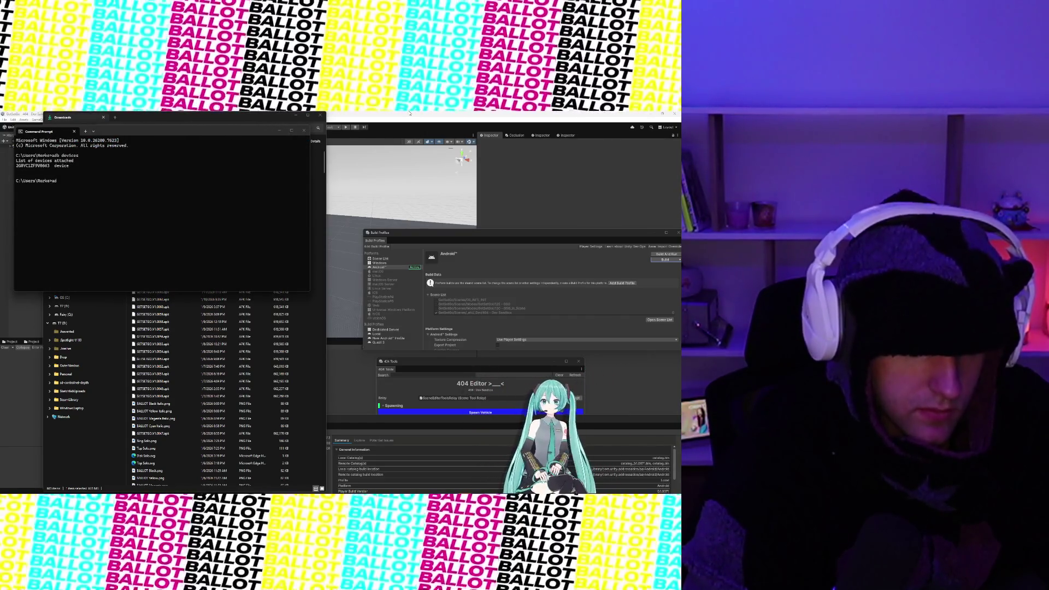
{"action": "type", "text": "cd downloads"}
{"action": "key", "text": "Return"}
{"action": "type", "text": "adb install -r GETSETGO.V1.06"}
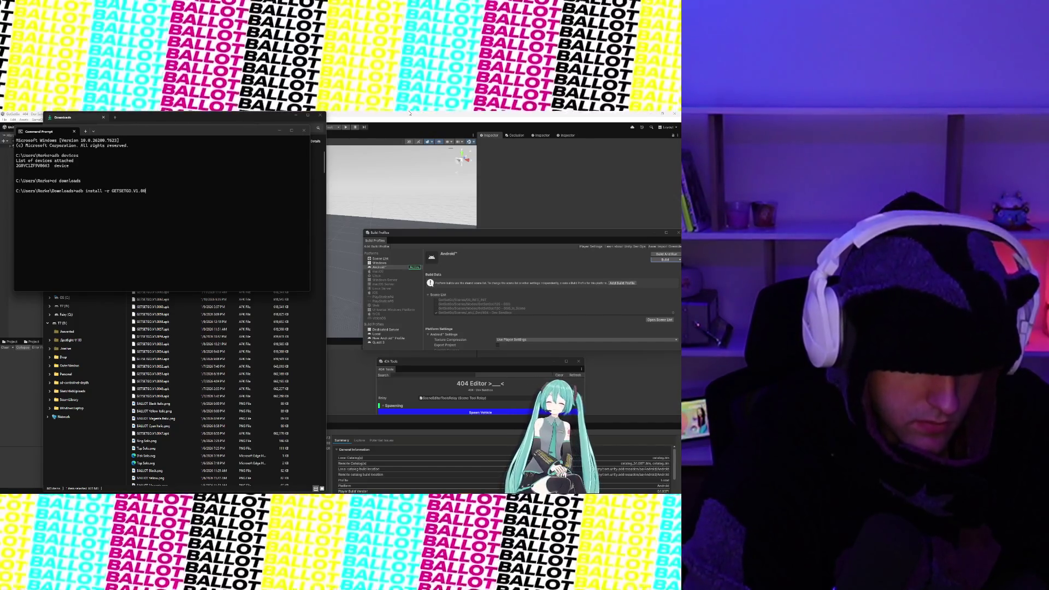
{"action": "type", "text": "71.apk"}
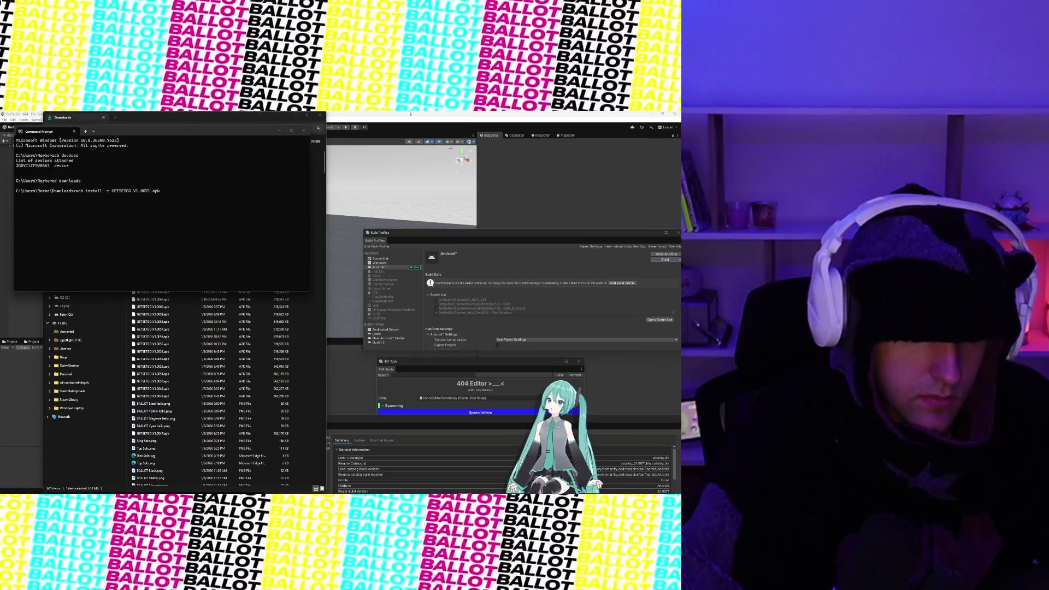
{"action": "key", "text": "Tab"}
{"action": "key", "text": "Return"}
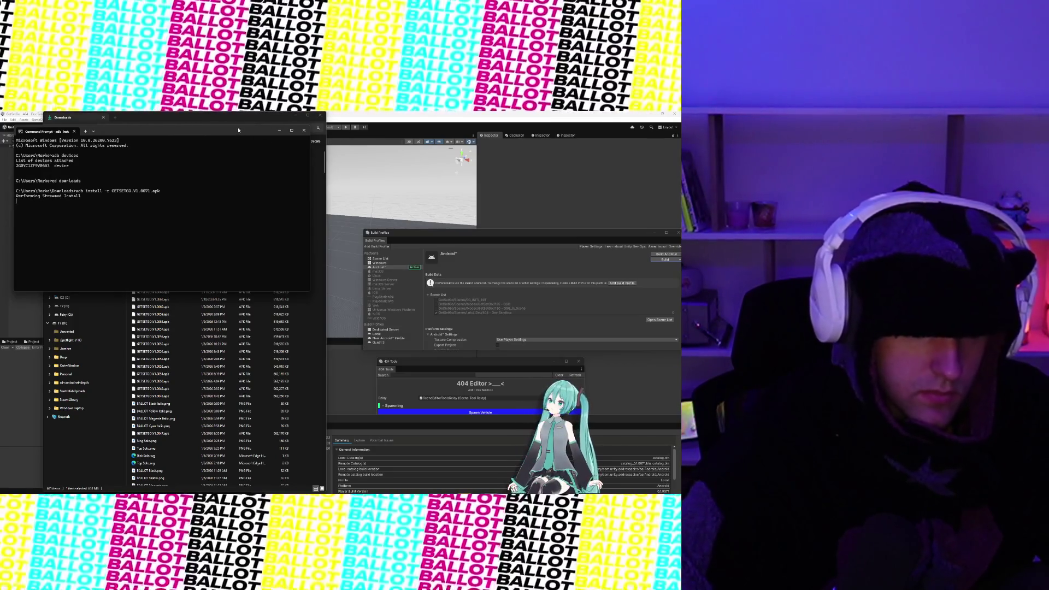
{"action": "mouse_move", "coordinate": [240, 131]}
{"action": "left_mouse_down"}
{"action": "mouse_move", "coordinate": [259, 265]}
{"action": "mouse_move", "coordinate": [275, 254]}
{"action": "left_mouse_up"}
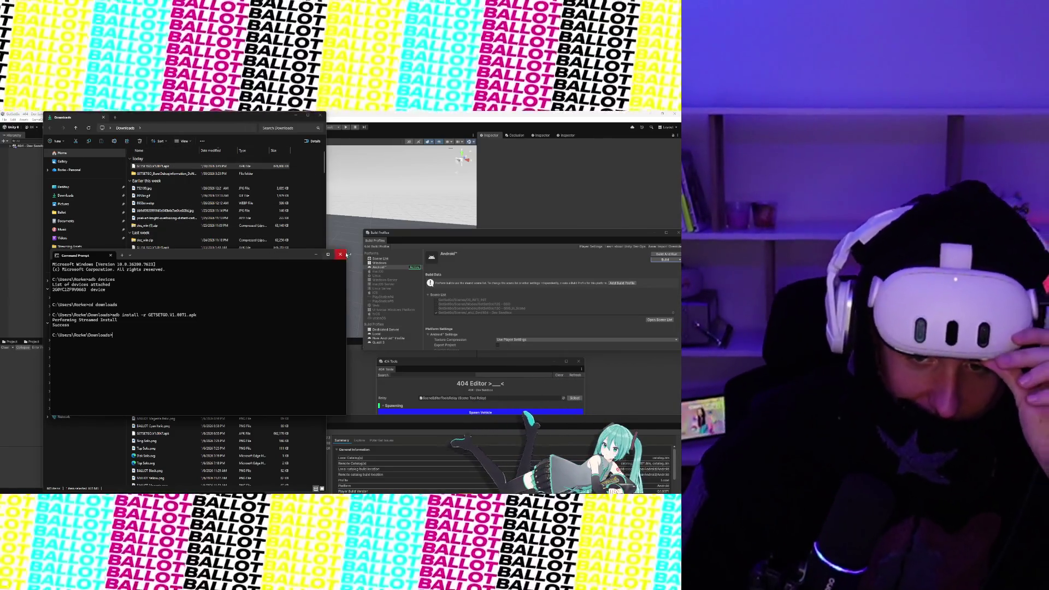
Step: In Build Profiles, untick the 404 - Dev Sandbox scene and return to the Android build settings
{"action": "left_click", "coordinate": [37, 147]}
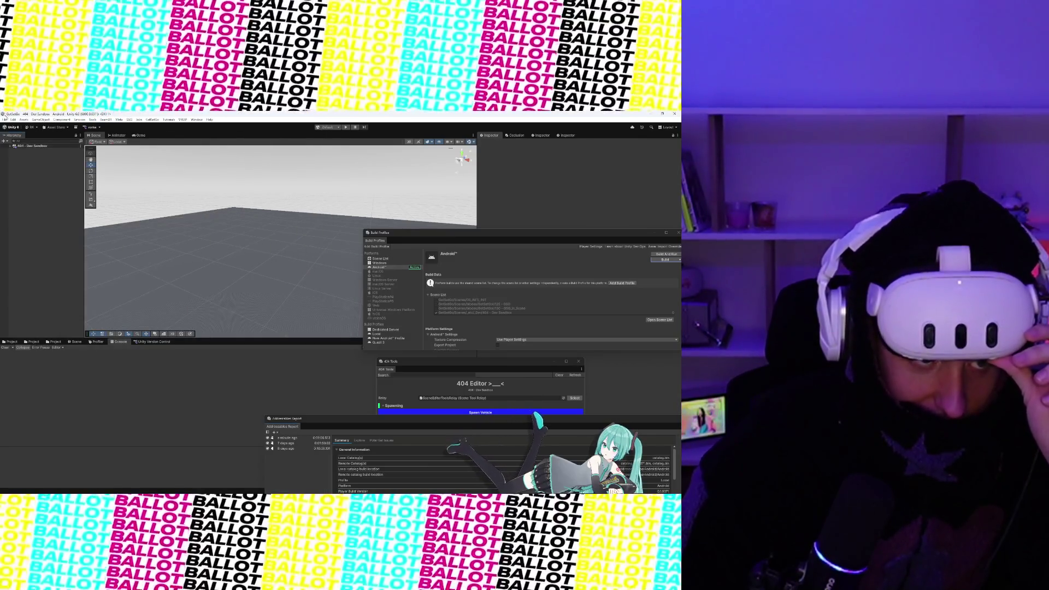
{"action": "left_click", "coordinate": [4, 119]}
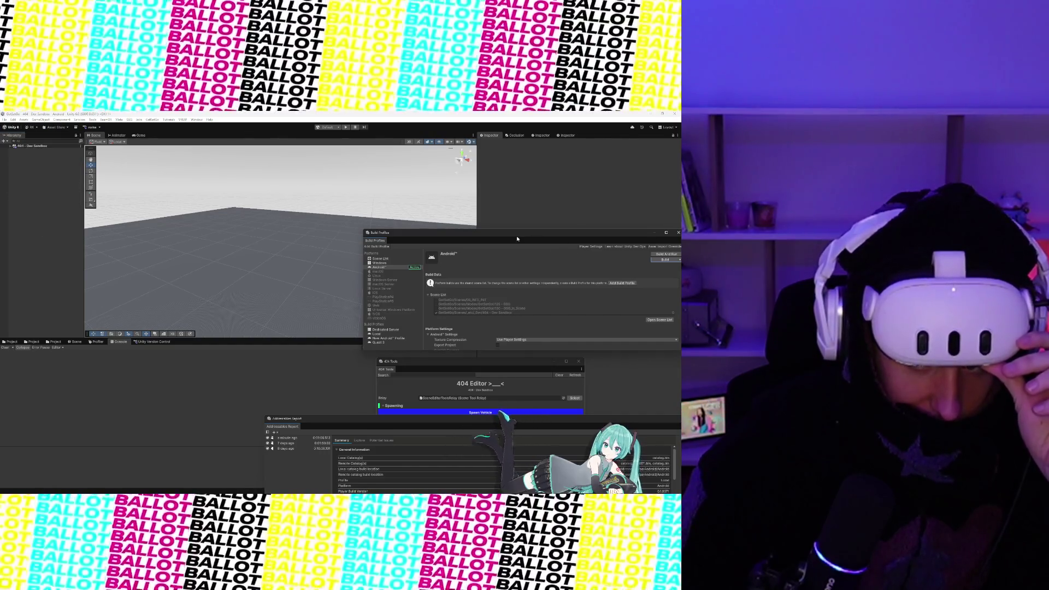
{"action": "left_click_drag", "start_coordinate": [431, 236], "coordinate": [272, 195]}
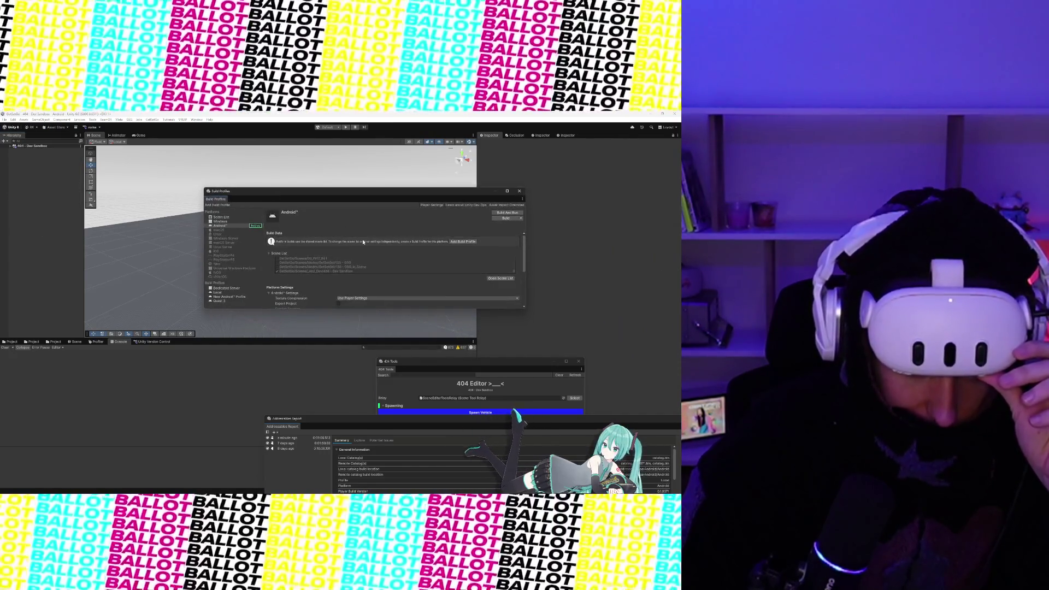
{"action": "left_click", "coordinate": [500, 278]}
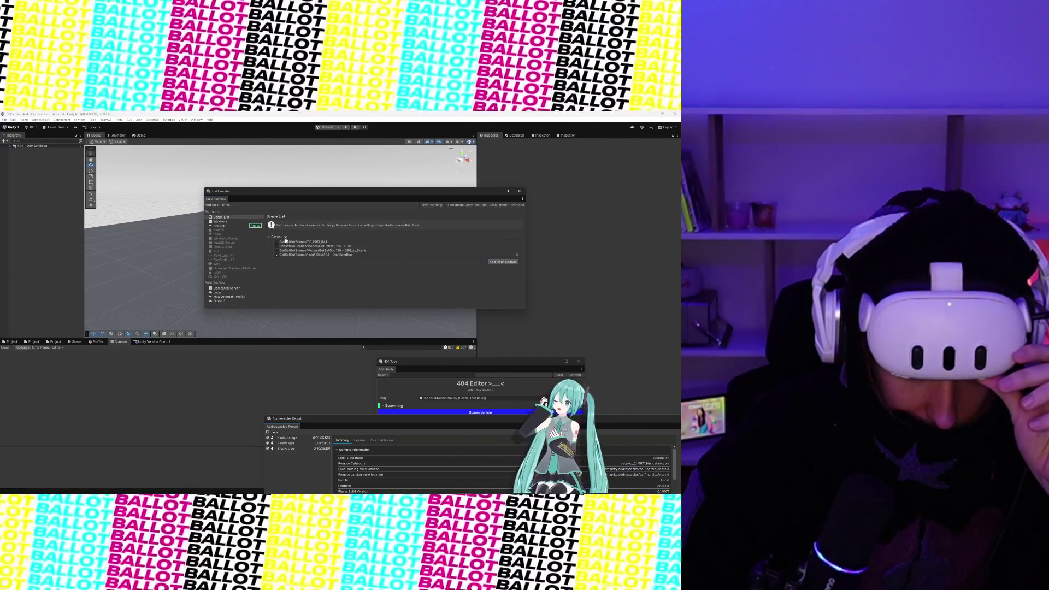
{"action": "left_click", "coordinate": [277, 255]}
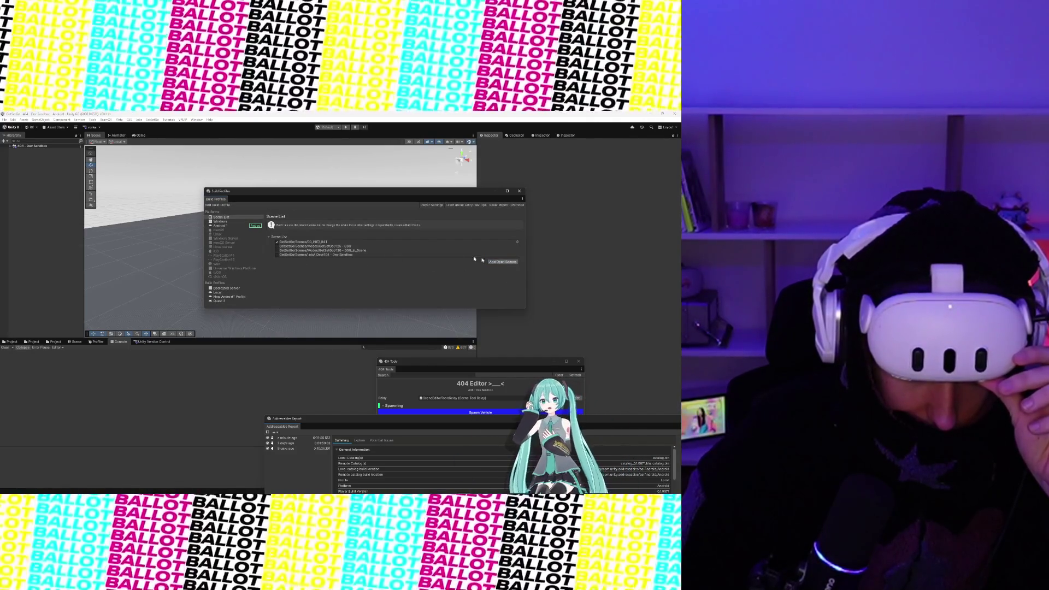
{"action": "left_click", "coordinate": [234, 227]}
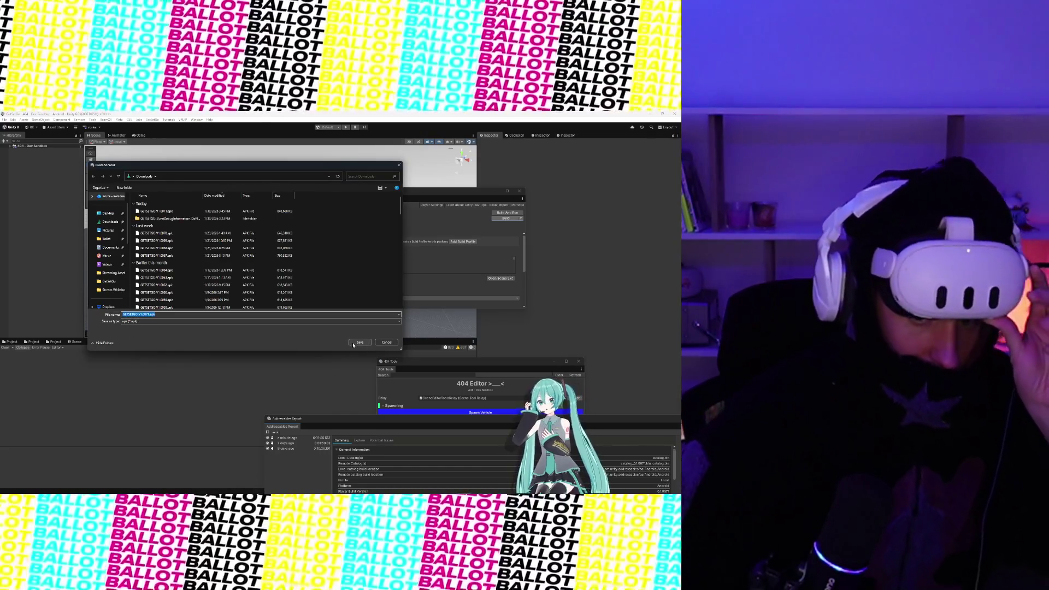
Step: Save the Android build over the existing apk, confirming the replacement
{"action": "left_click", "coordinate": [361, 342]}
{"action": "left_click", "coordinate": [352, 304]}
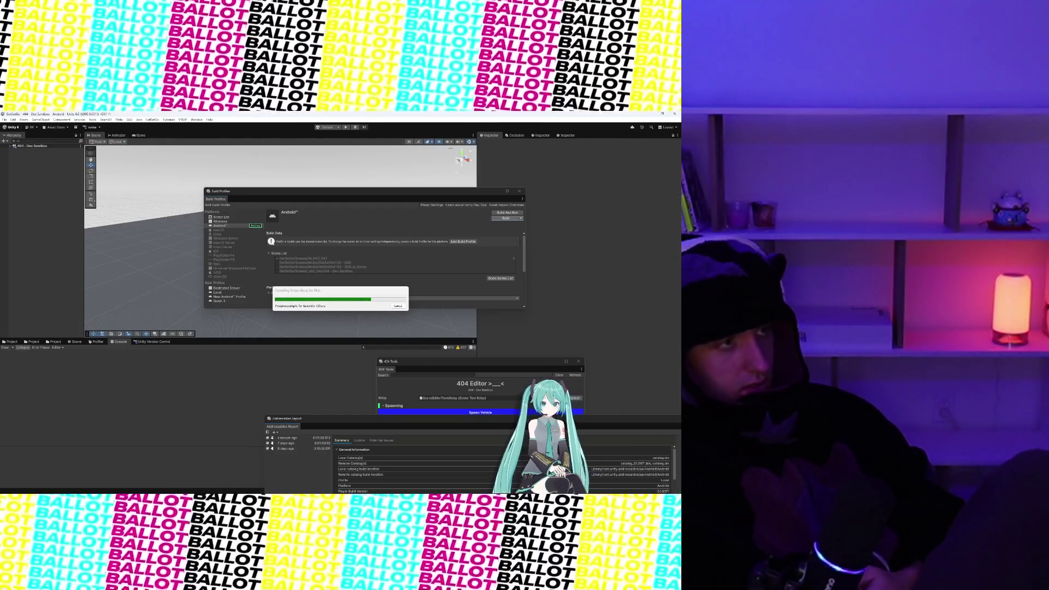
Step: Let the Android build finish compiling
{"action": "mouse_move", "coordinate": [390, 488]}
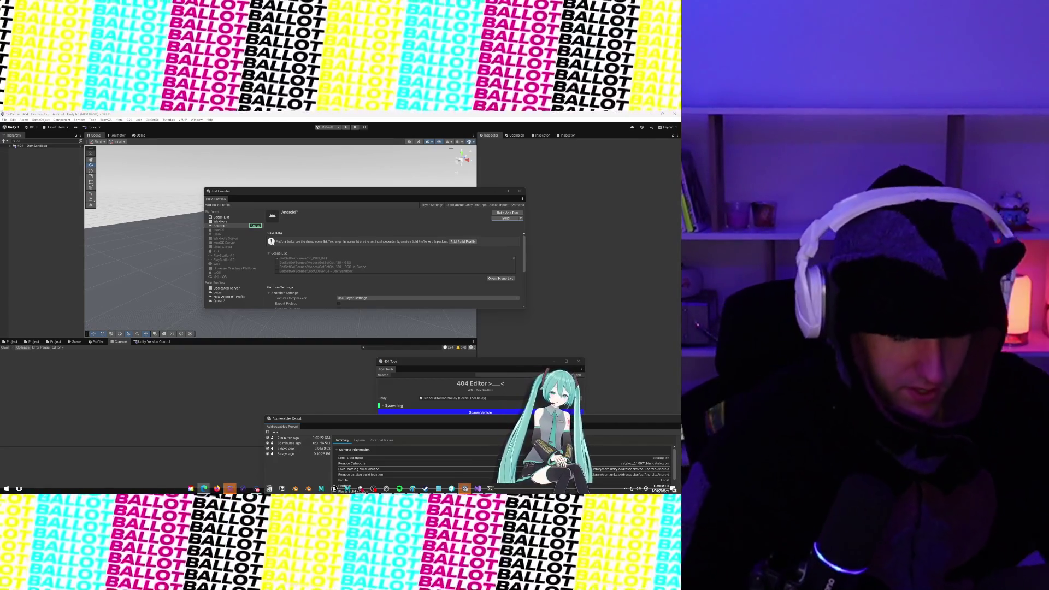
Step: From a new Command Prompt, list devices with adb and reinstall the GETSETGO APK with adb install -r
{"action": "key", "text": "super"}
{"action": "type", "text": "cm"}
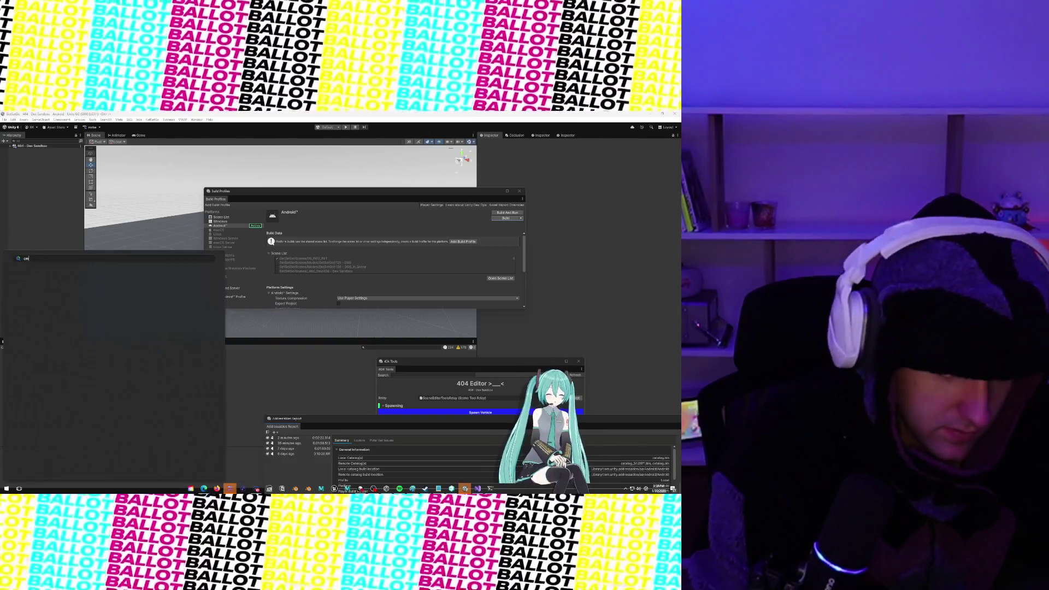
{"action": "key", "text": "Return"}
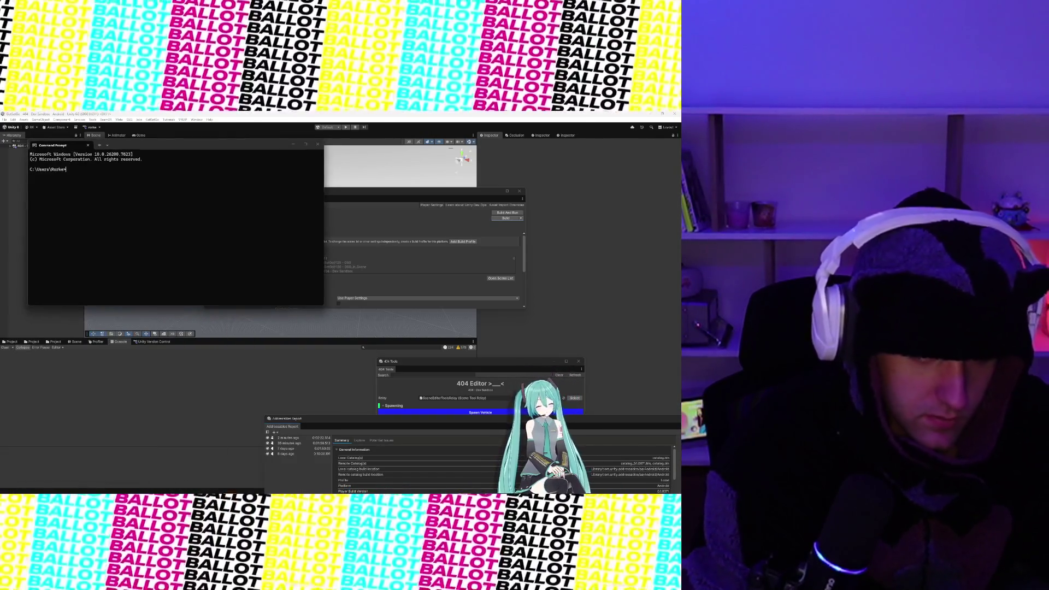
{"action": "type", "text": "a"}
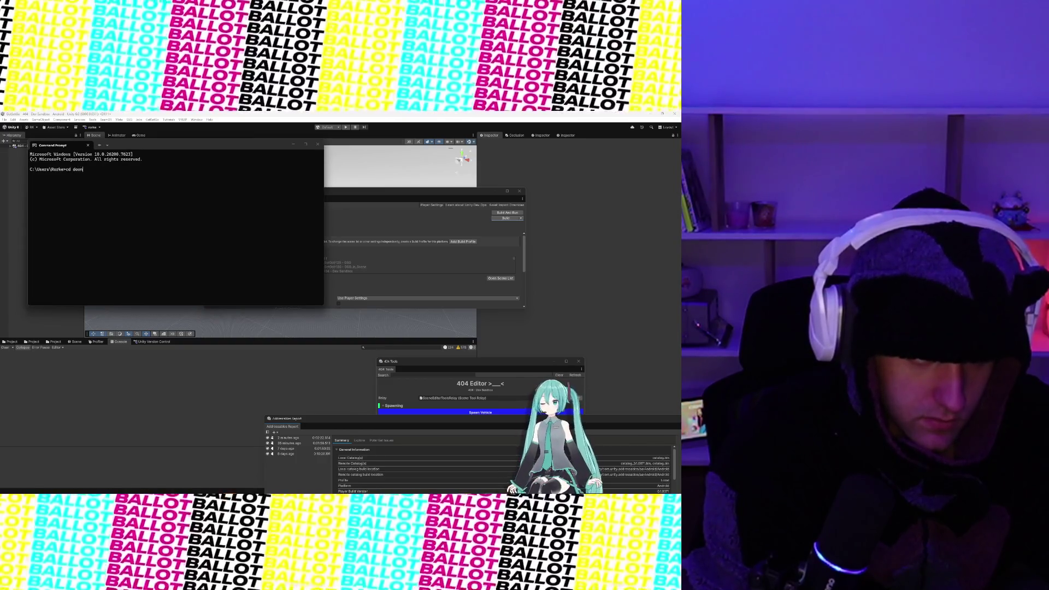
{"action": "type", "text": "loads"}
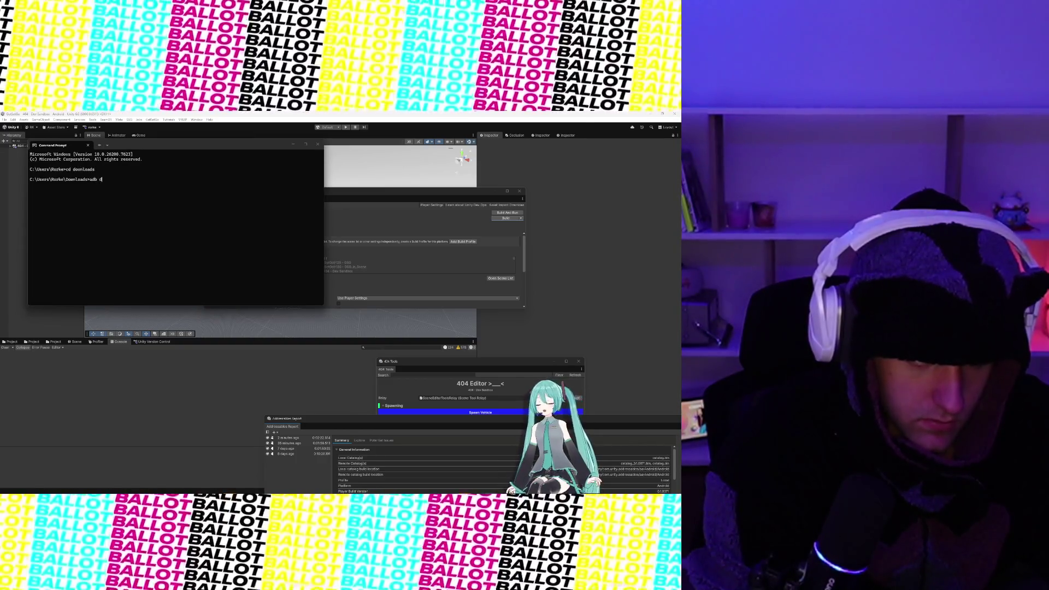
{"action": "type", "text": "es"}
{"action": "key", "text": "Return"}
{"action": "type", "text": "adb install -r GETSET"}
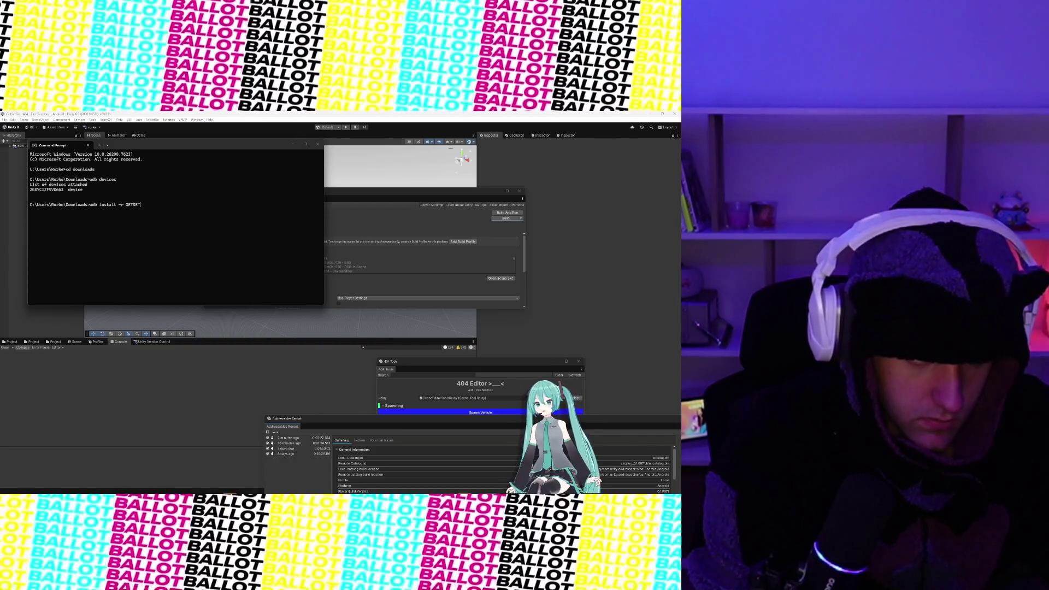
{"action": "type", "text": "GO.V1.06"}
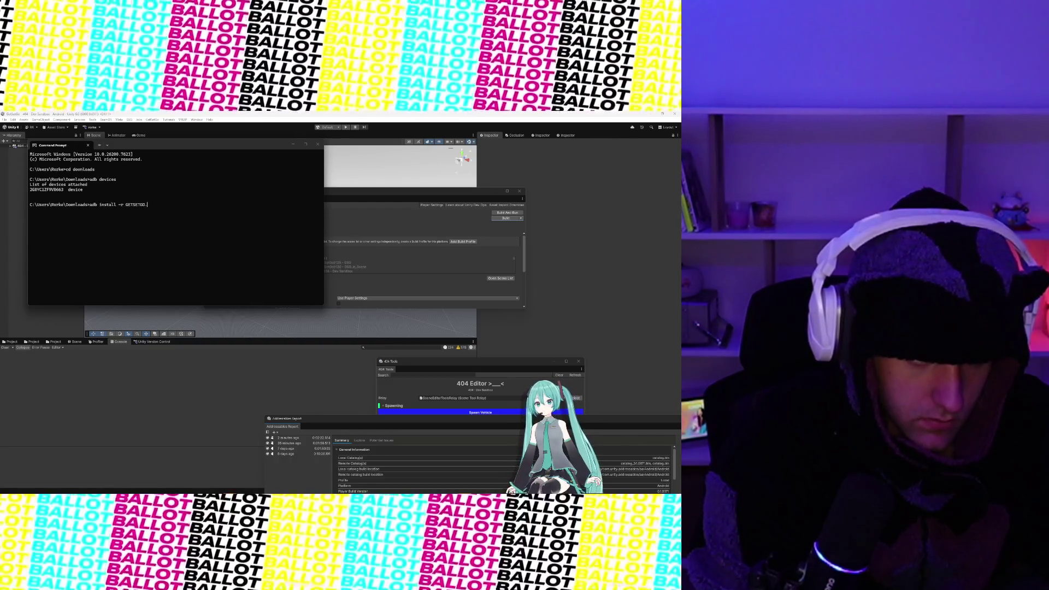
{"action": "type", "text": "71.apk"}
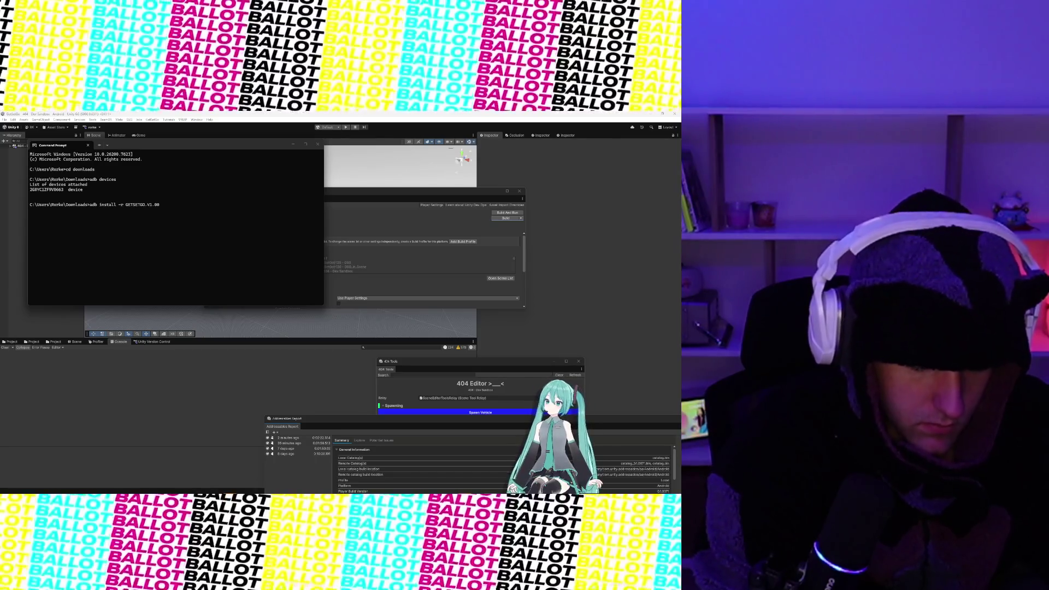
{"action": "key", "text": "Return"}
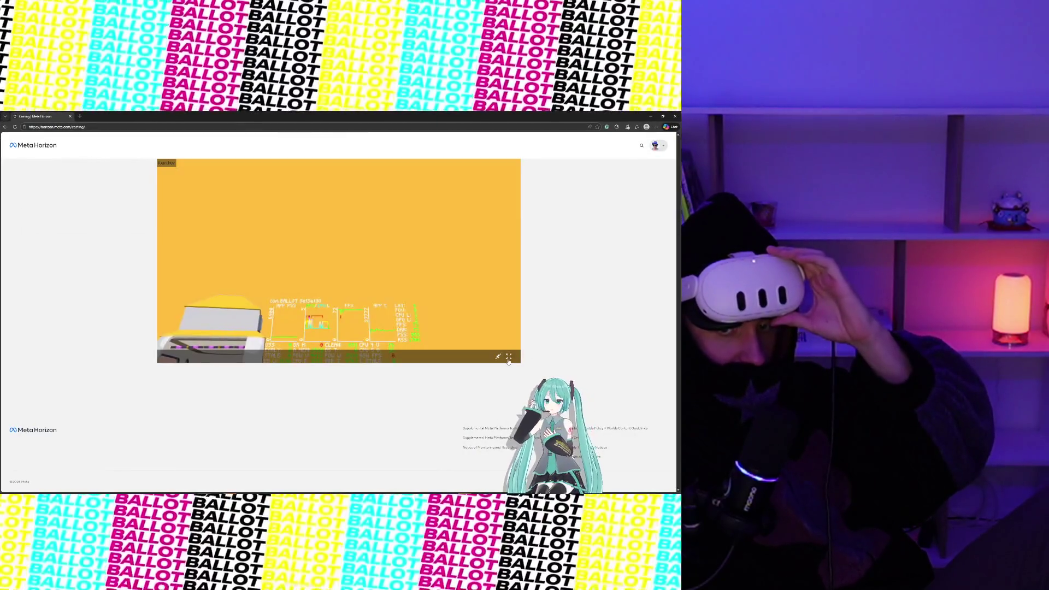
Step: Show the headset cast stream full screen
{"action": "left_click", "coordinate": [508, 358]}
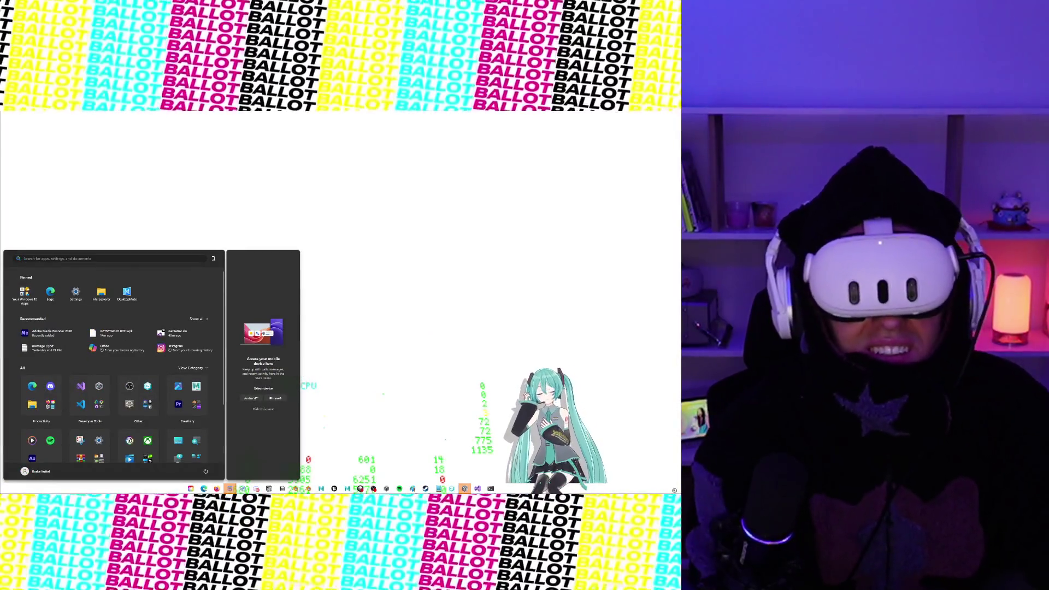
Step: Launch Meta Quest Developer Hub by searching 'meta' in the Start menu
{"action": "type", "text": "meta"}
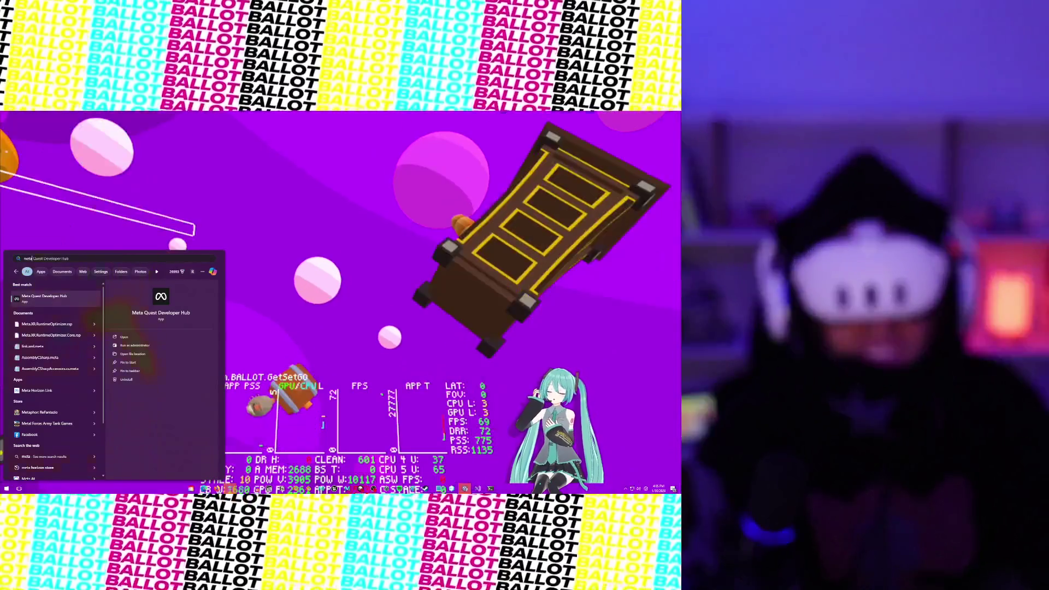
{"action": "key", "text": "Return"}
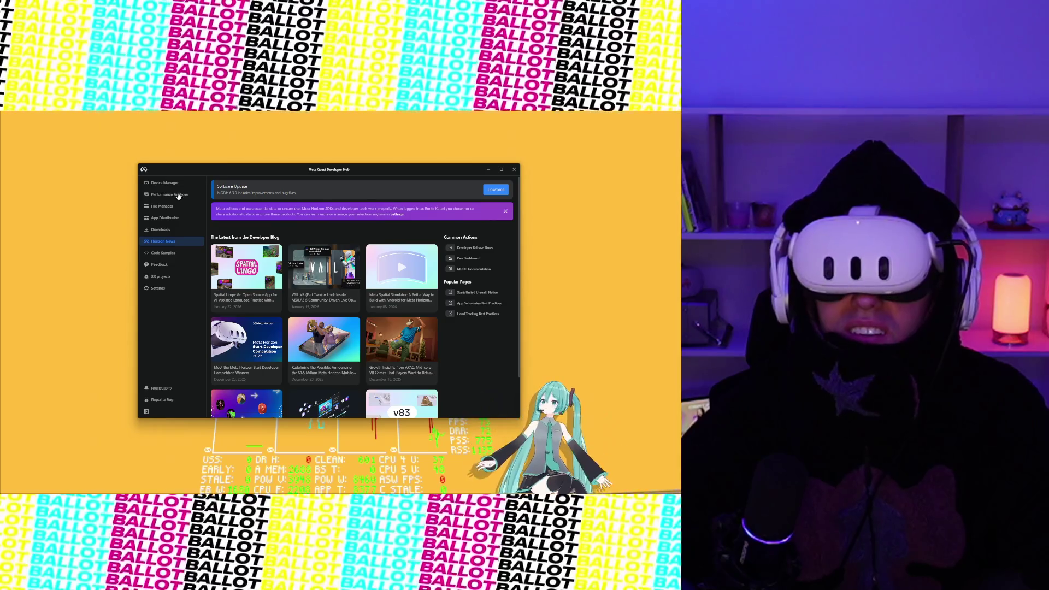
Step: Open the headset's Device Logs from Performance Analyzer and filter them to 'Unity'
{"action": "left_click", "coordinate": [175, 195]}
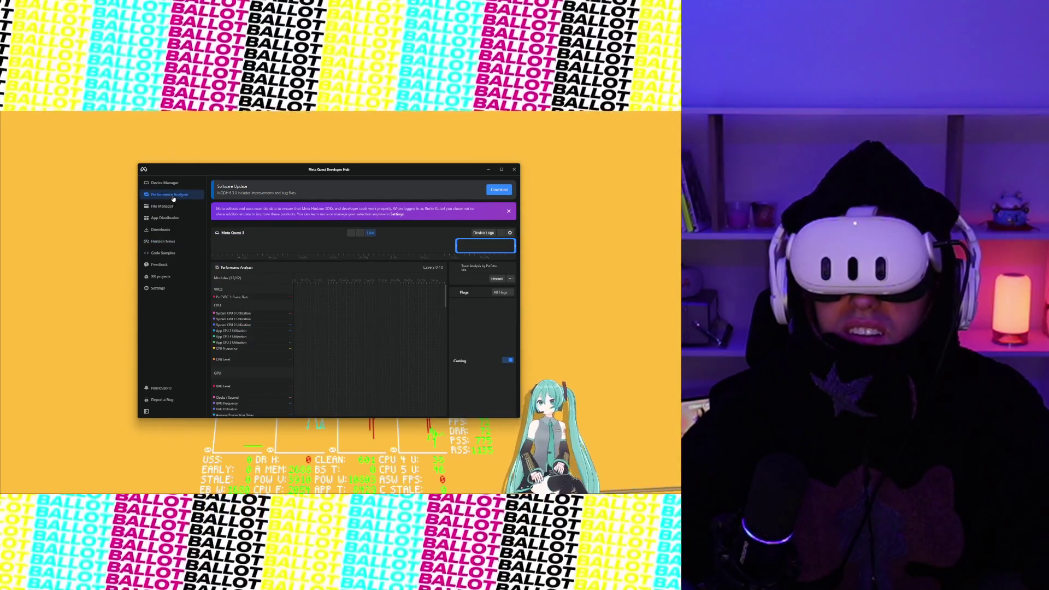
{"action": "left_click", "coordinate": [482, 233]}
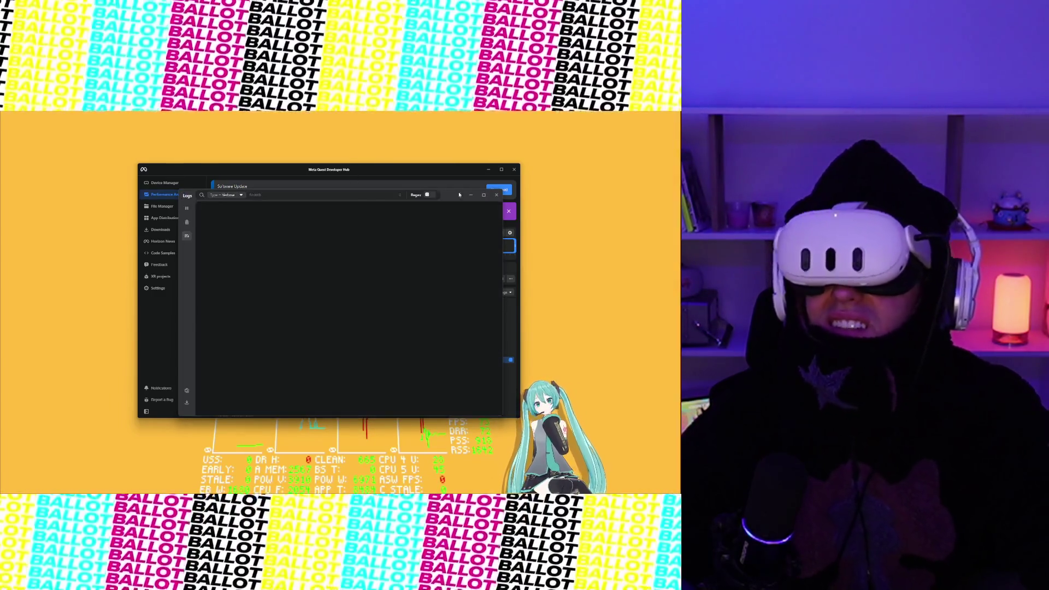
{"action": "left_click", "coordinate": [336, 194]}
{"action": "type", "text": "Un"}
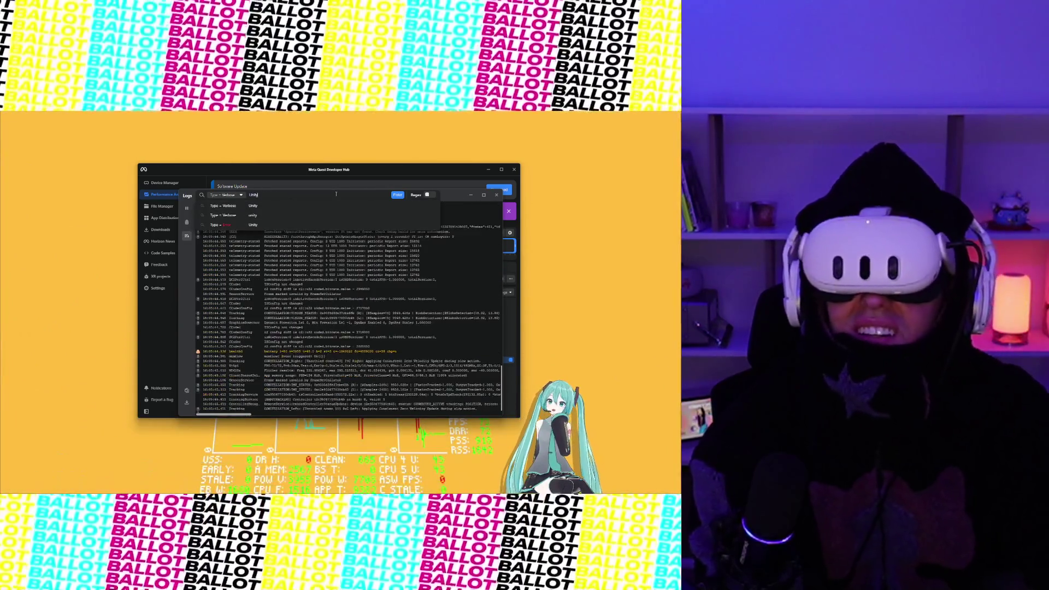
{"action": "type", "text": "ity"}
{"action": "key", "text": "Return"}
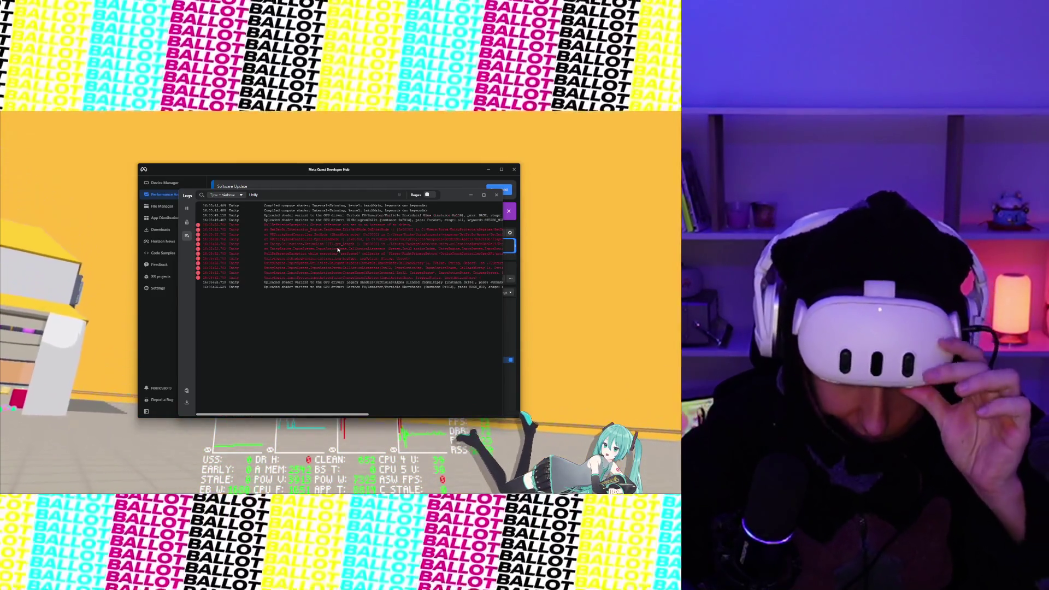
Step: Select the red NullReferenceException error lines and stack traces to read them
{"action": "left_click_drag", "start_coordinate": [299, 229], "coordinate": [397, 233]}
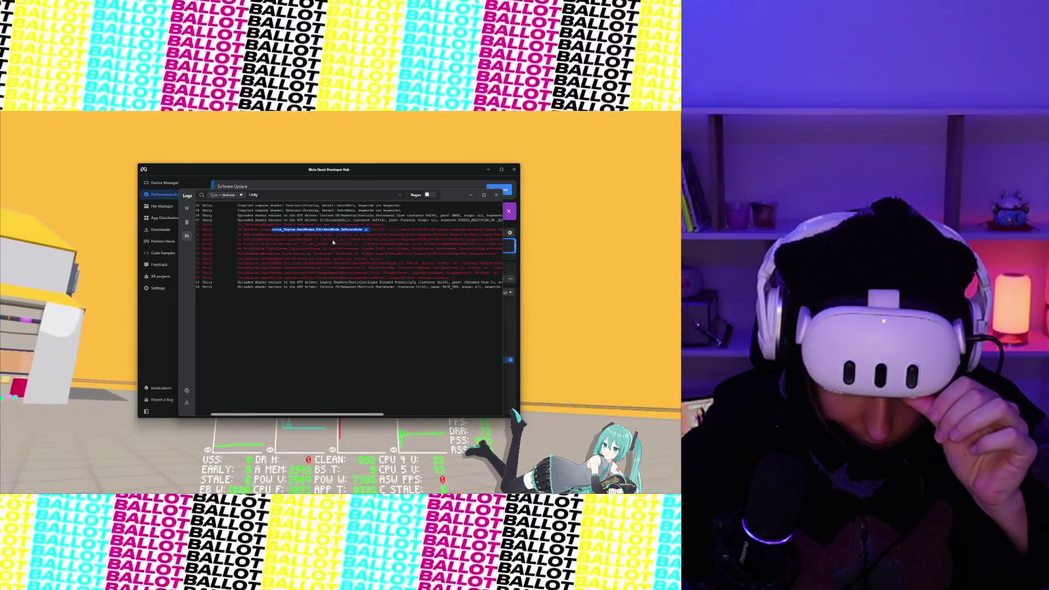
{"action": "left_click", "coordinate": [282, 239]}
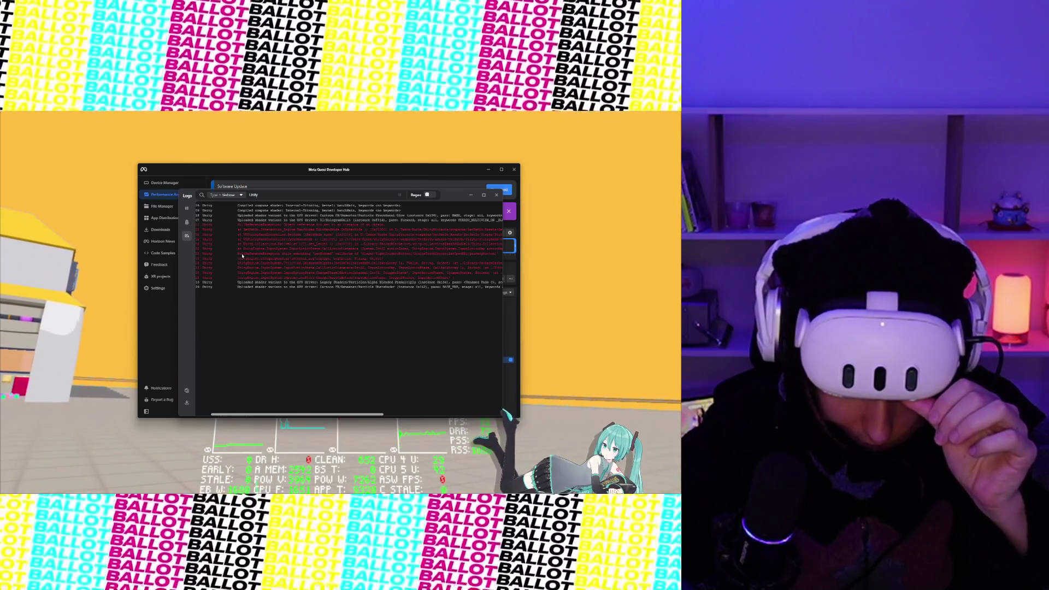
{"action": "left_click_drag", "start_coordinate": [242, 256], "coordinate": [402, 259]}
{"action": "left_click", "coordinate": [308, 242]}
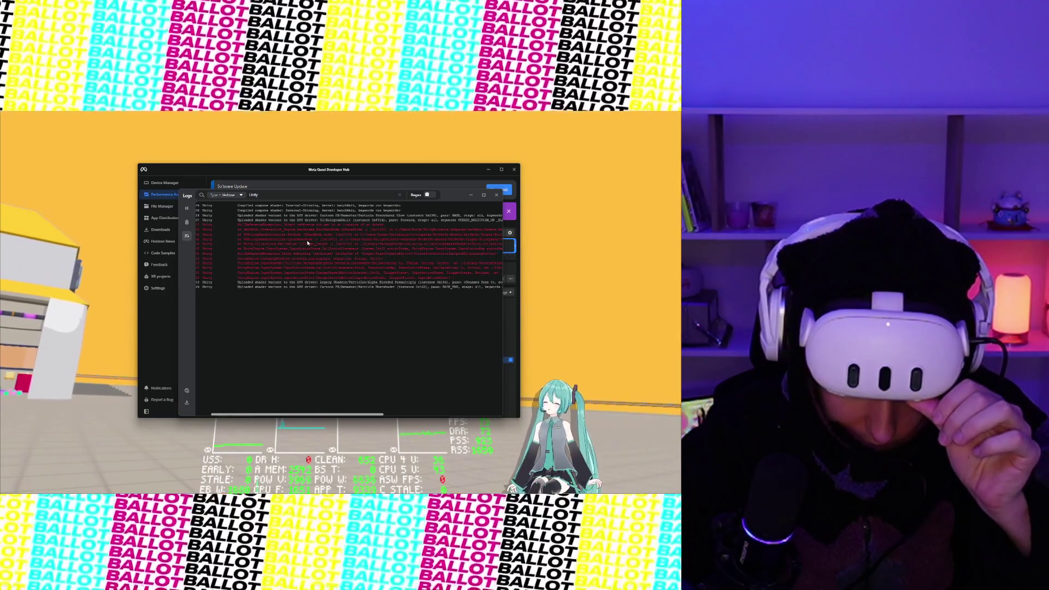
{"action": "left_click_drag", "start_coordinate": [276, 226], "coordinate": [370, 240]}
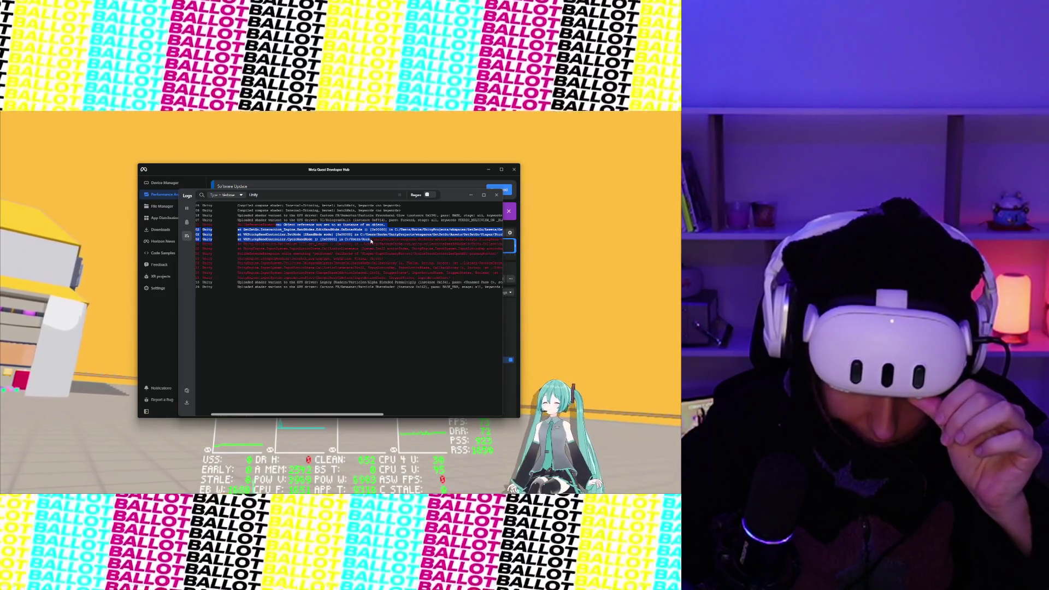
{"action": "mouse_move", "coordinate": [277, 226]}
{"action": "left_mouse_down"}
{"action": "mouse_move", "coordinate": [491, 232]}
{"action": "mouse_move", "coordinate": [352, 233]}
{"action": "left_mouse_up"}
{"action": "left_click", "coordinate": [397, 235]}
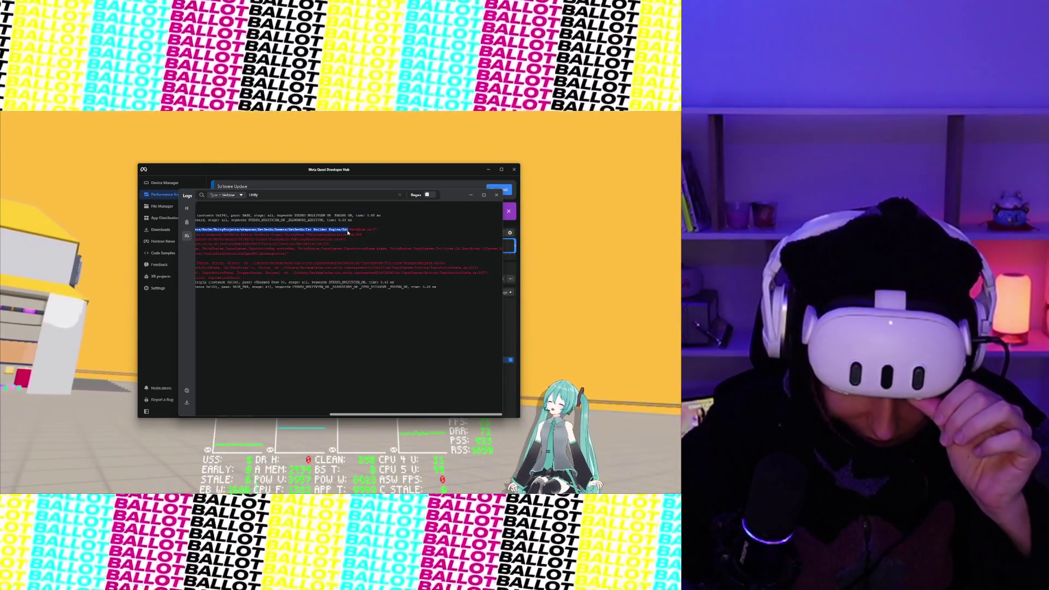
{"action": "mouse_move", "coordinate": [360, 414]}
{"action": "left_mouse_down"}
{"action": "mouse_move", "coordinate": [266, 412]}
{"action": "mouse_move", "coordinate": [296, 410]}
{"action": "left_mouse_up"}
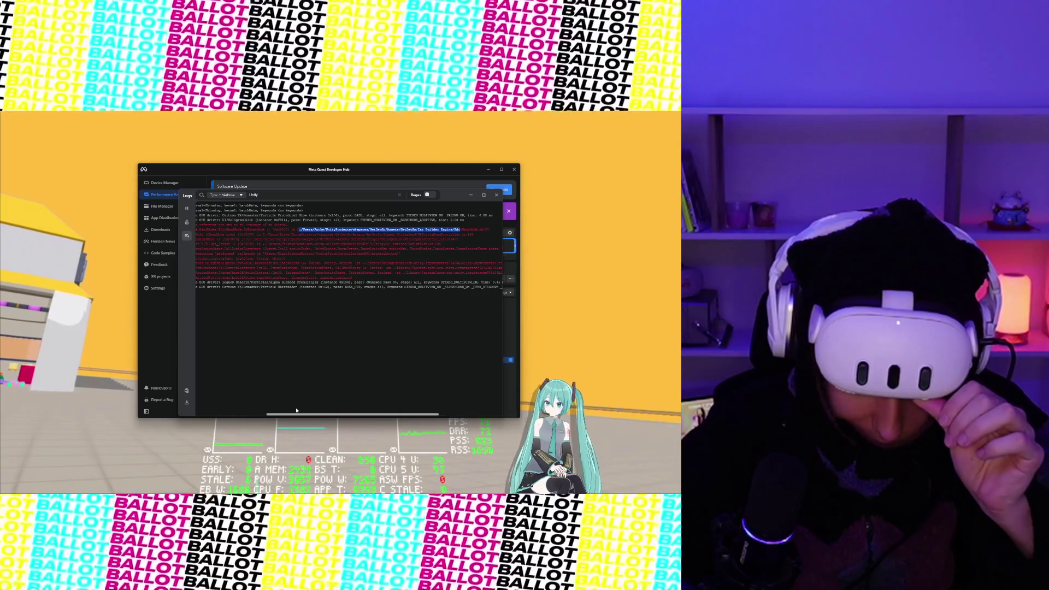
{"action": "left_click", "coordinate": [479, 229]}
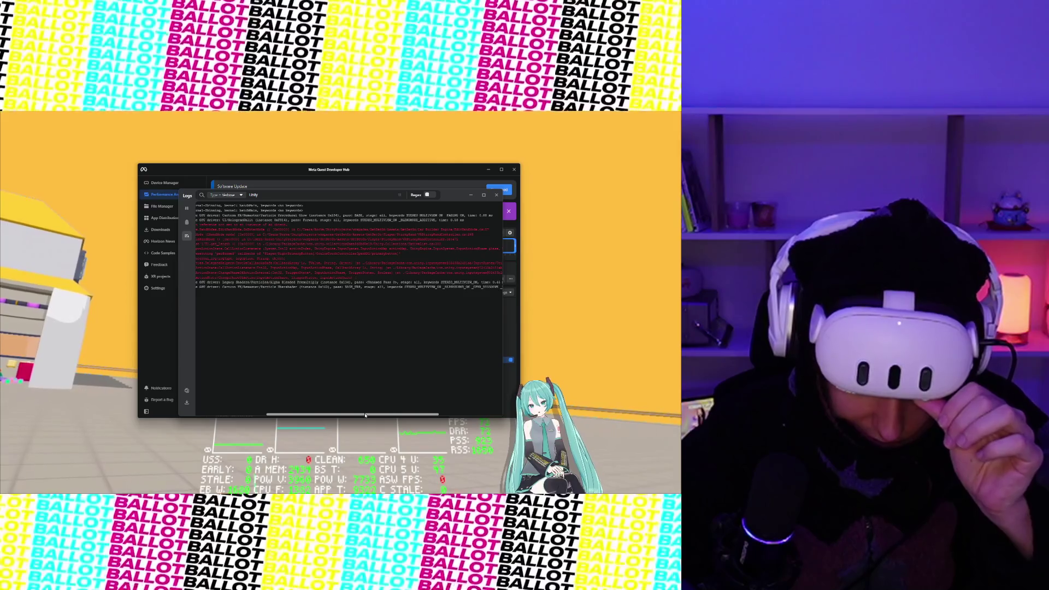
{"action": "left_click_drag", "start_coordinate": [365, 415], "coordinate": [273, 412]}
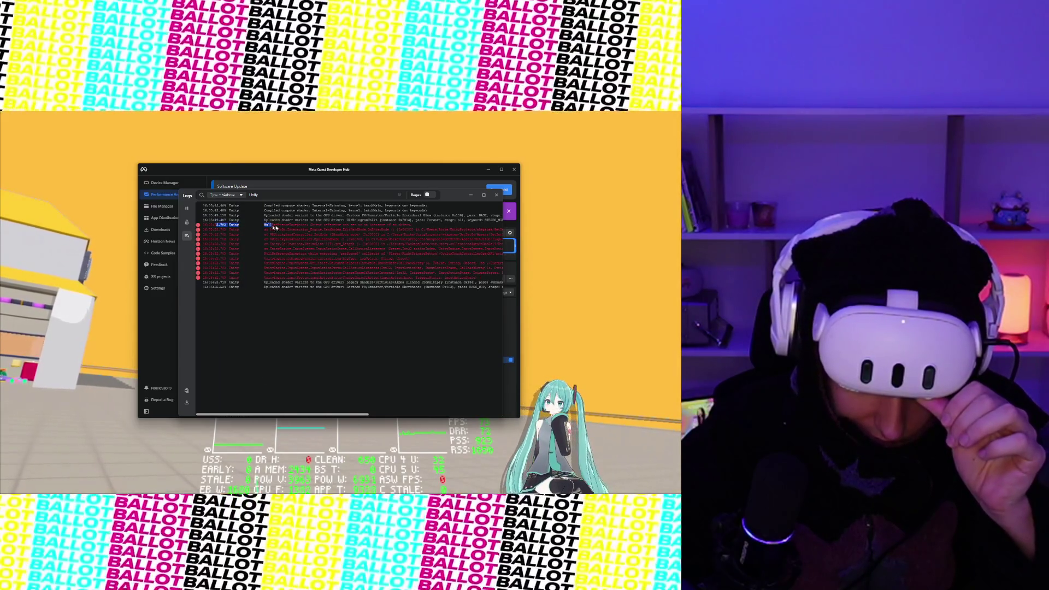
{"action": "mouse_move", "coordinate": [274, 228]}
{"action": "left_mouse_down"}
{"action": "mouse_move", "coordinate": [309, 225]}
{"action": "mouse_move", "coordinate": [320, 238]}
{"action": "left_mouse_up"}
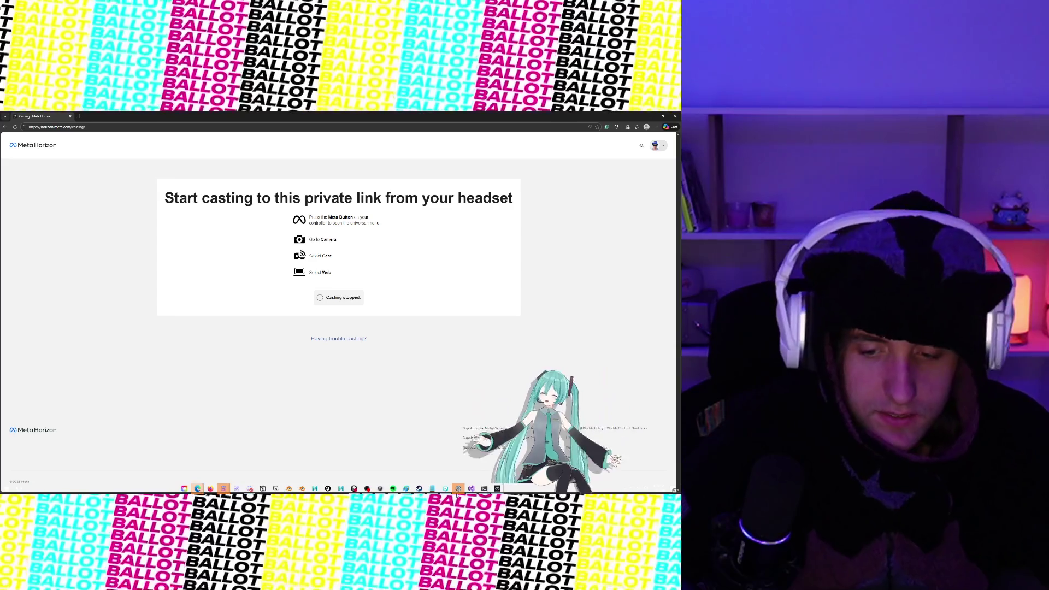
Step: Pause the log stream and filter the device logs by the [HotBarSpawnCon tag
{"action": "mouse_move", "coordinate": [458, 489]}
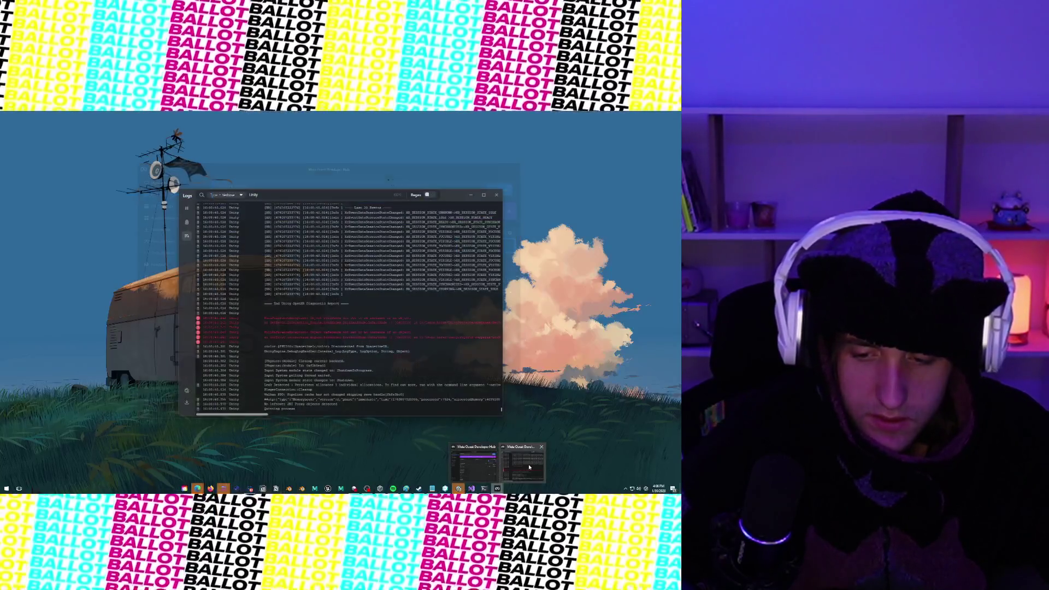
{"action": "left_click", "coordinate": [476, 471]}
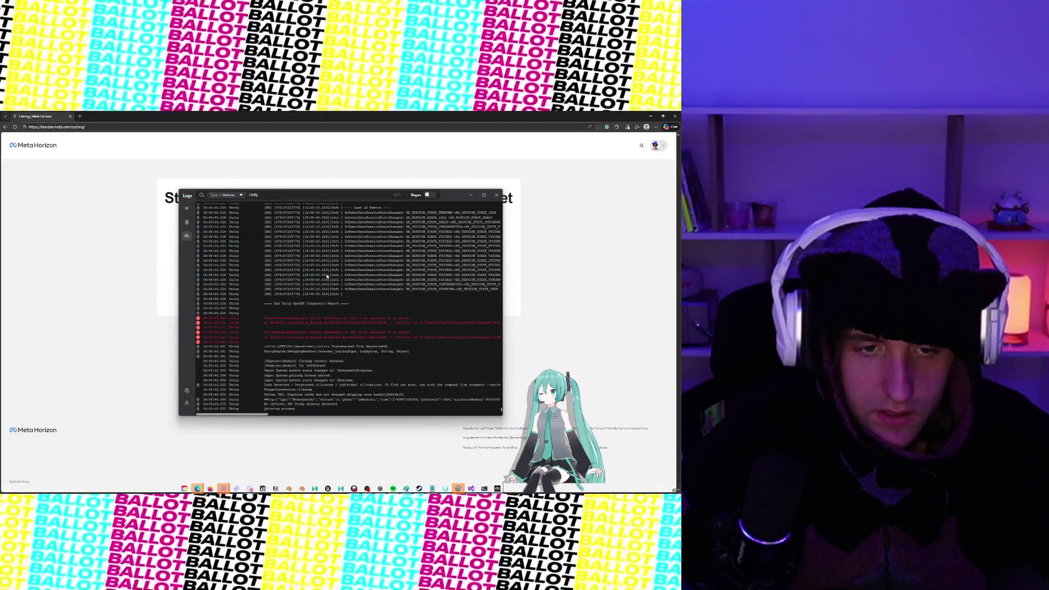
{"action": "left_click", "coordinate": [186, 208]}
{"action": "left_click", "coordinate": [291, 195]}
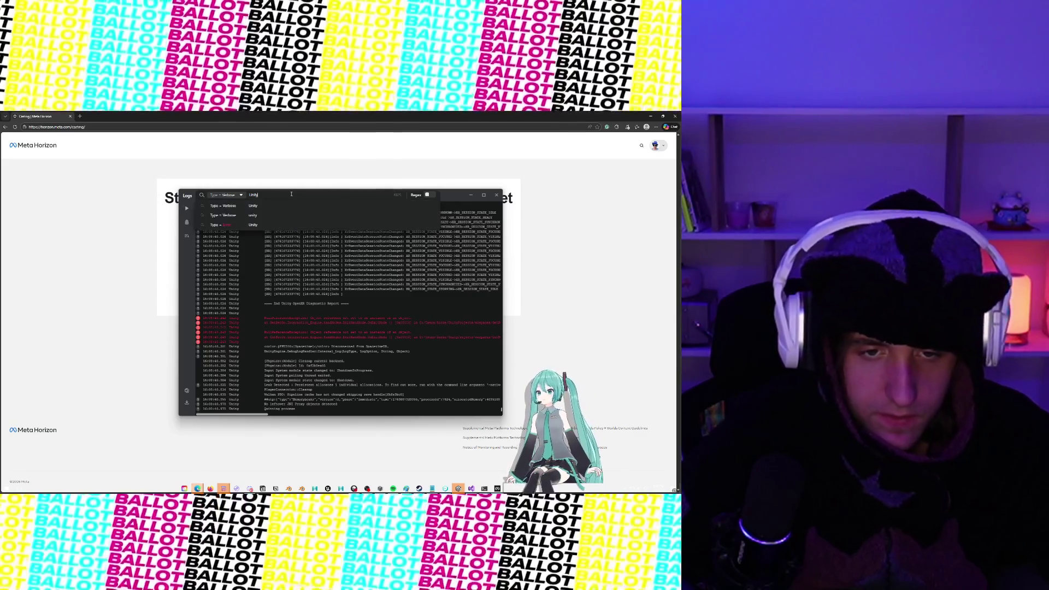
{"action": "key", "text": "BackSpace"}
{"action": "key", "text": "BackSpace"}
{"action": "key", "text": "BackSpace"}
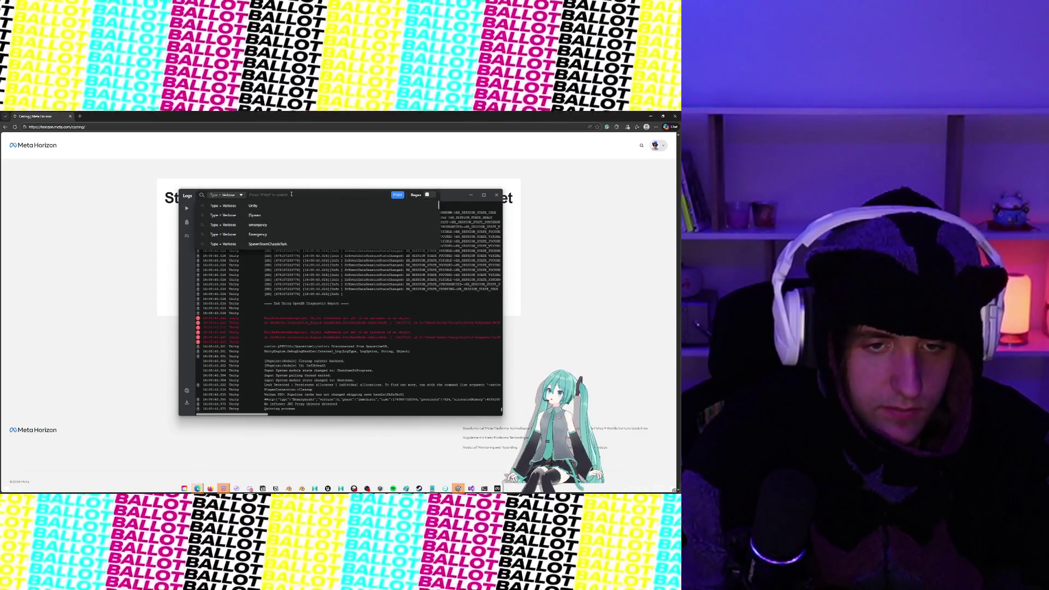
{"action": "type", "text": "HotRat"}
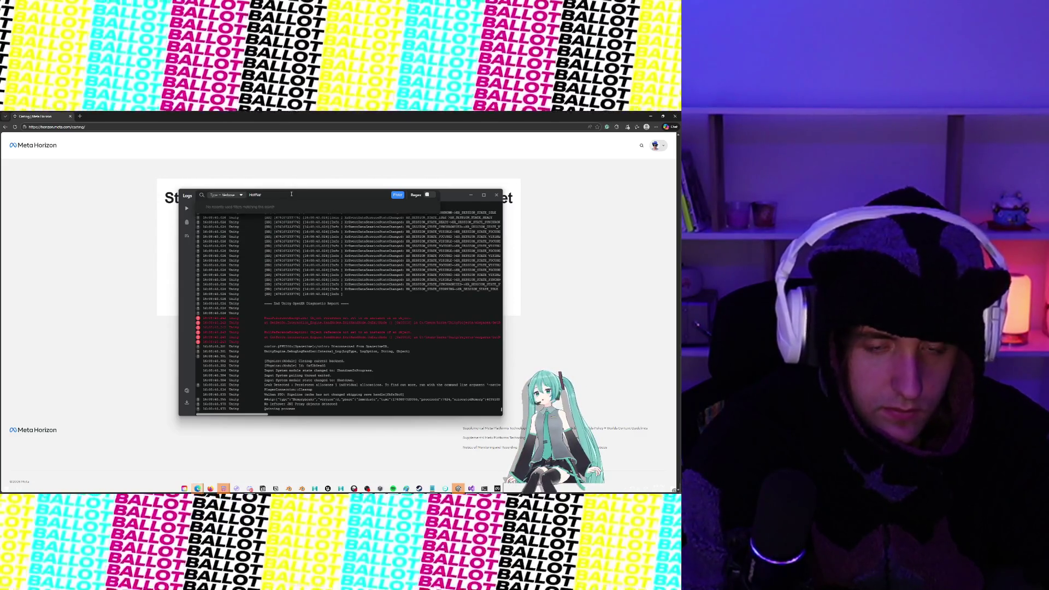
{"action": "key", "text": "Return"}
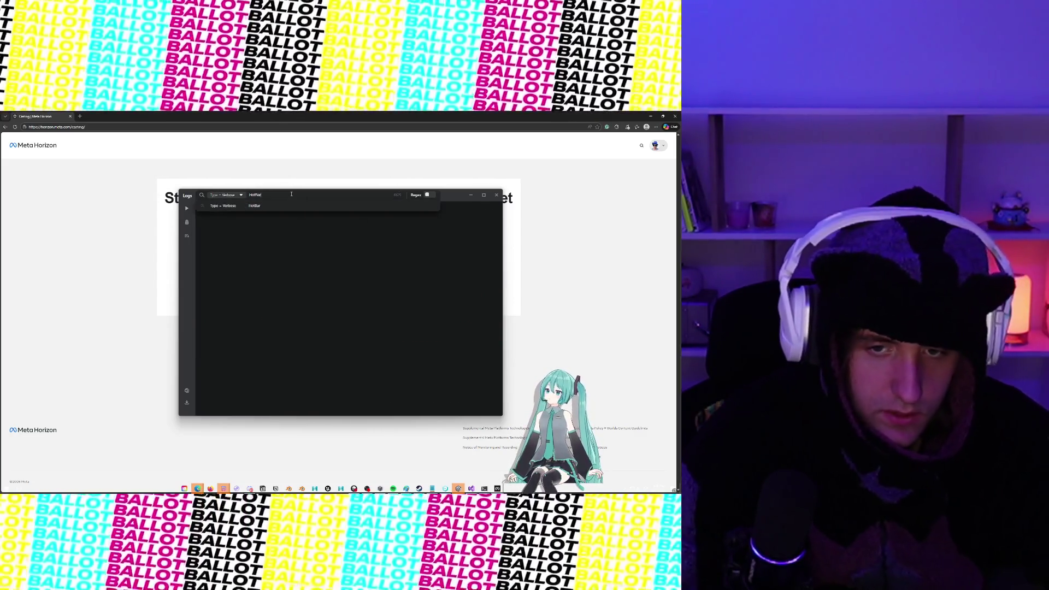
{"action": "key", "text": "BackSpace"}
{"action": "key", "text": "BackSpace"}
{"action": "key", "text": "BackSpace"}
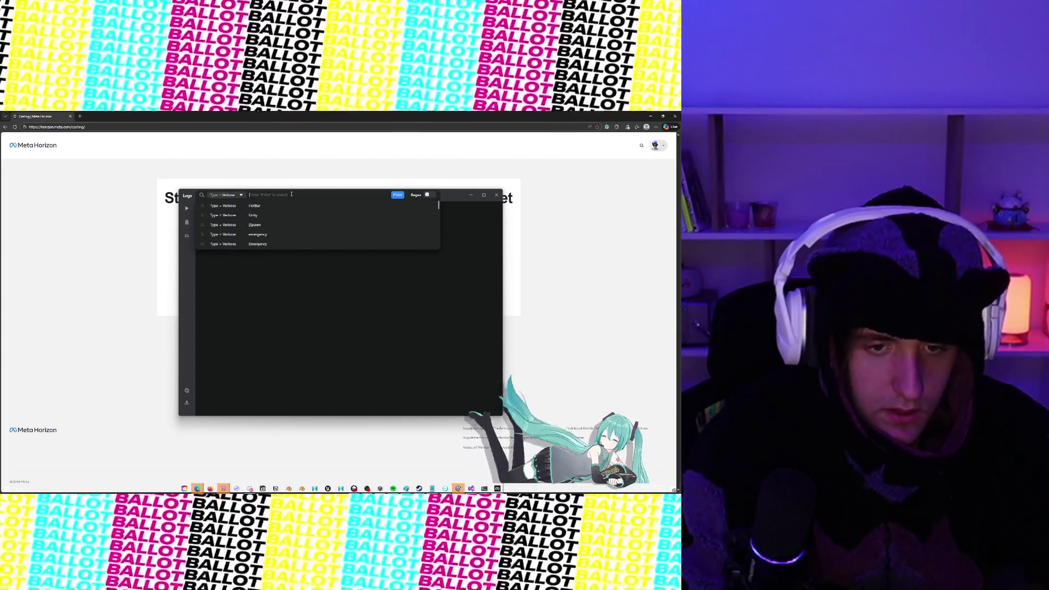
{"action": "type", "text": "["}
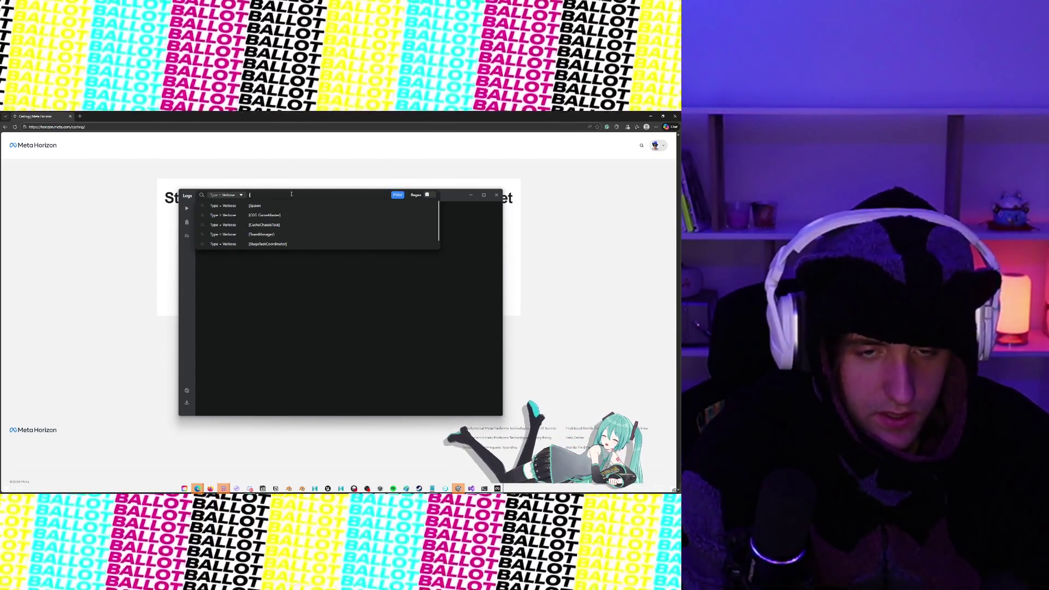
{"action": "type", "text": "HotBar"}
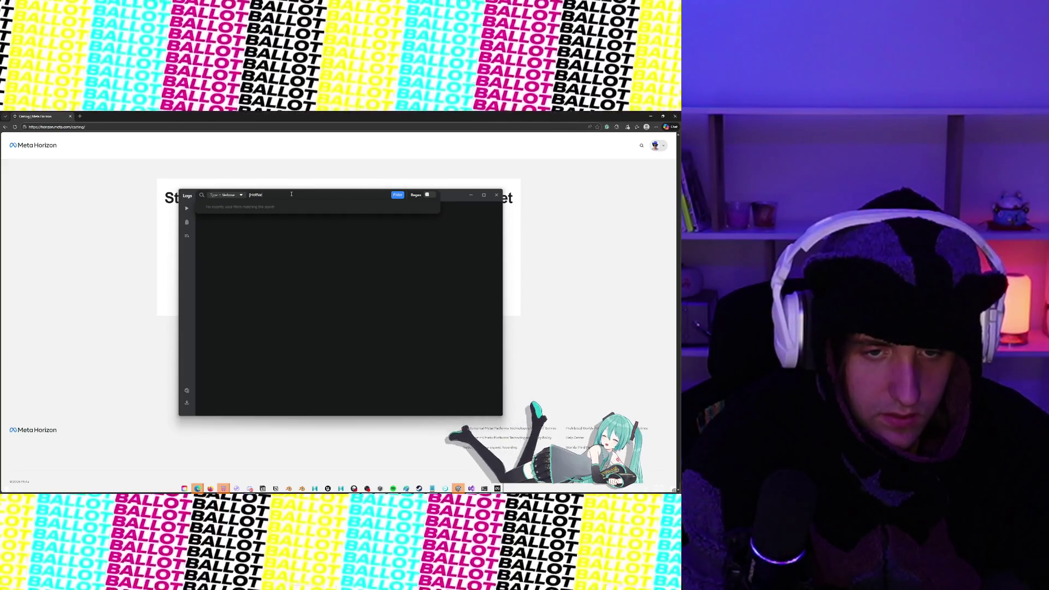
{"action": "type", "text": "SpawnController"}
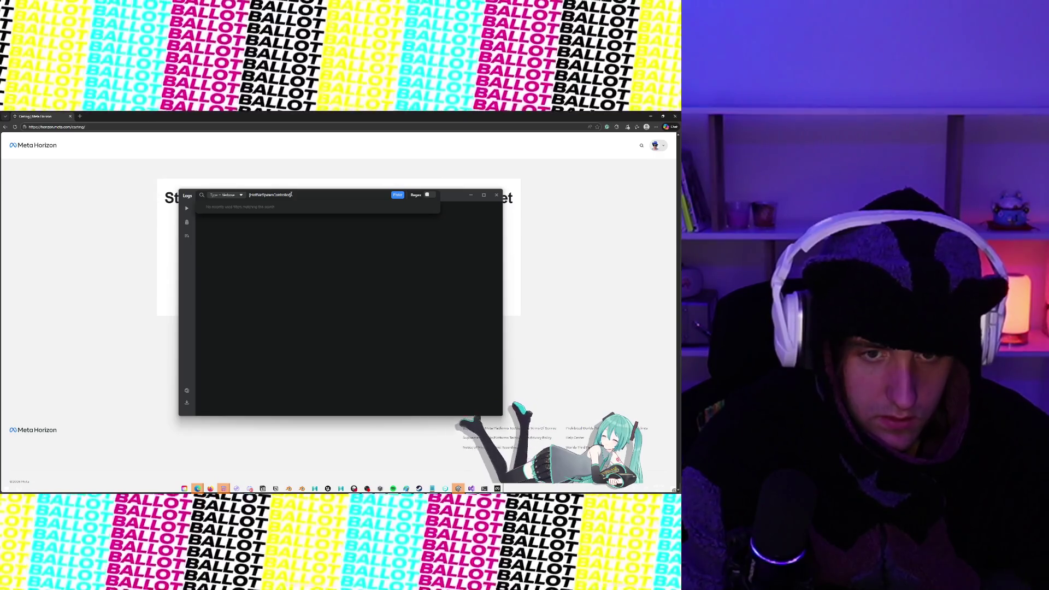
{"action": "key", "text": "Return"}
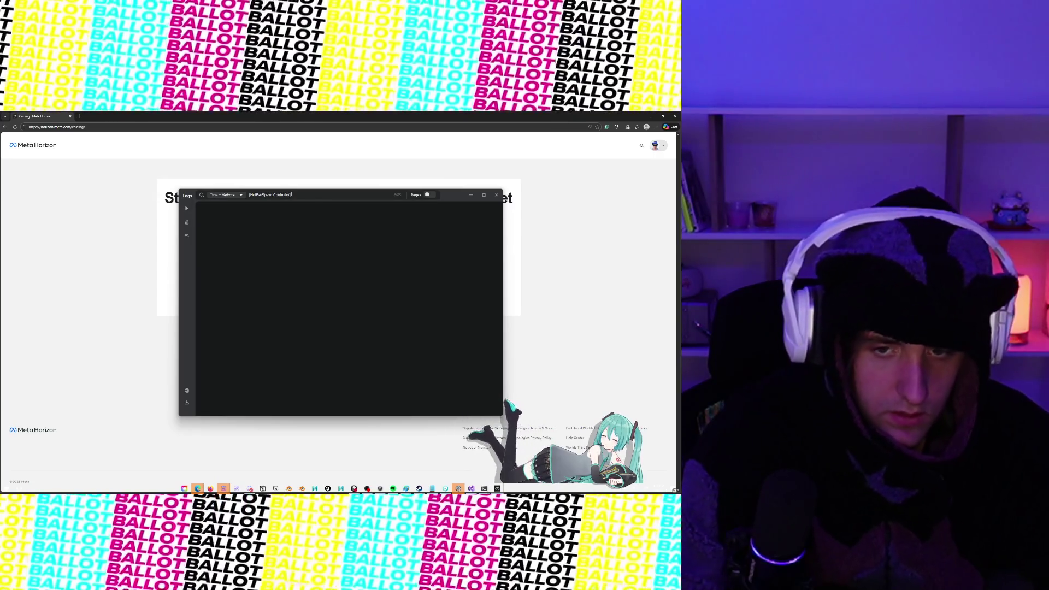
Step: Correct the filter's capitalisation to HotbarSpawnController and select the red entries it lists
{"action": "left_click", "coordinate": [258, 195]}
{"action": "key", "text": "BackSpace"}
{"action": "type", "text": "b"}
{"action": "key", "text": "Return"}
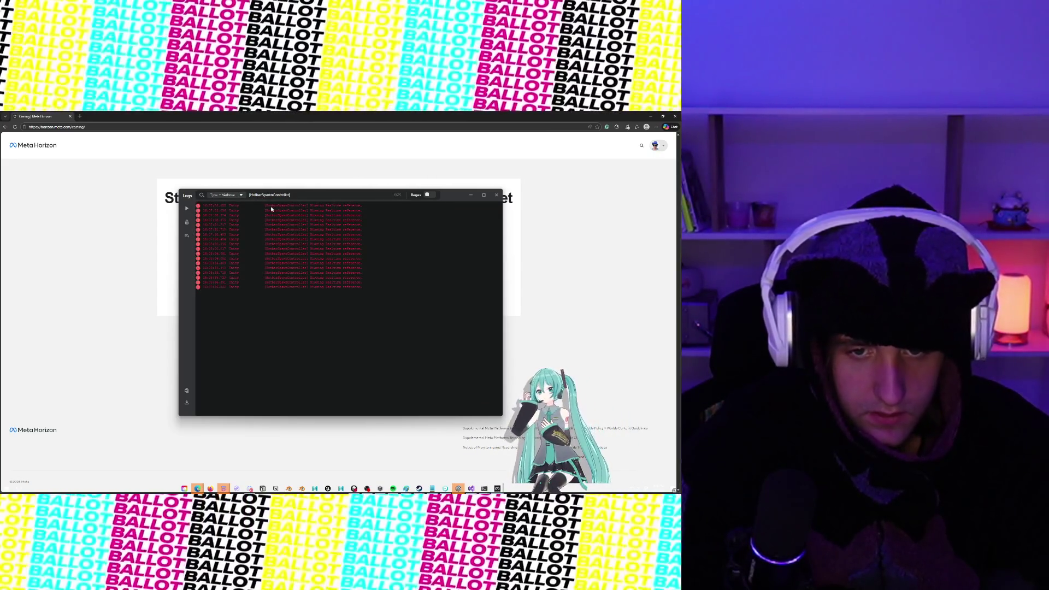
{"action": "mouse_move", "coordinate": [261, 209]}
{"action": "left_mouse_down"}
{"action": "mouse_move", "coordinate": [306, 229]}
{"action": "mouse_move", "coordinate": [358, 290]}
{"action": "left_mouse_up"}
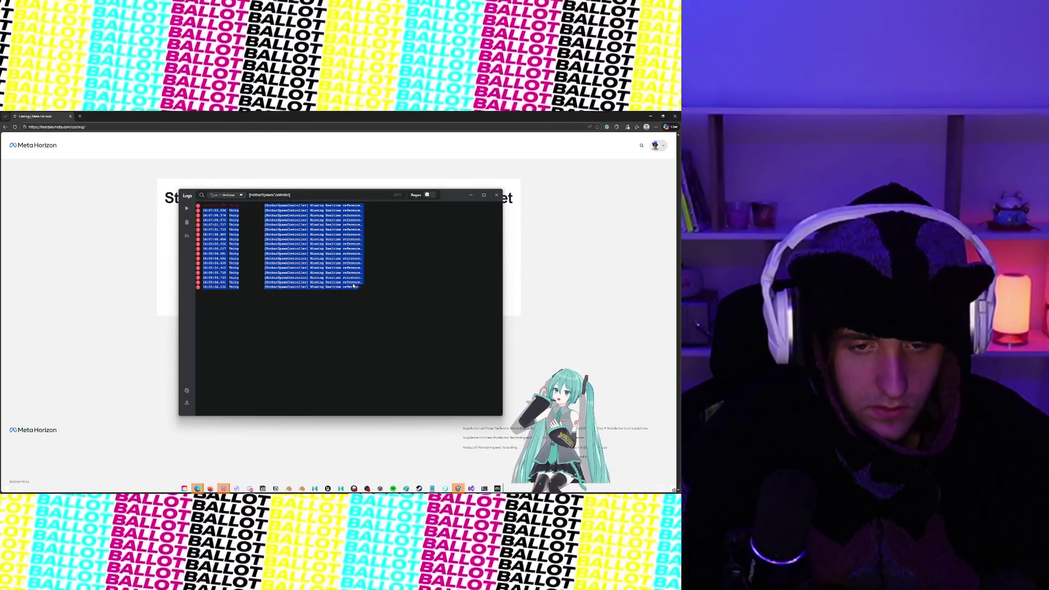
{"action": "left_click", "coordinate": [349, 279]}
Step: Search the logs for 'Unity' and show only Error-level entries
{"action": "left_click", "coordinate": [302, 195]}
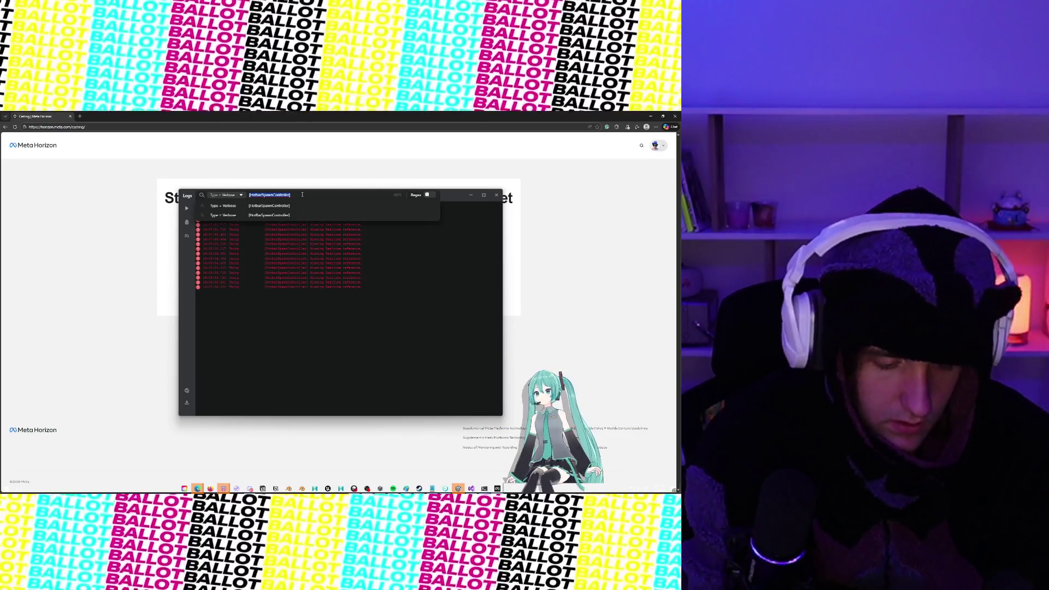
{"action": "type", "text": "Unity"}
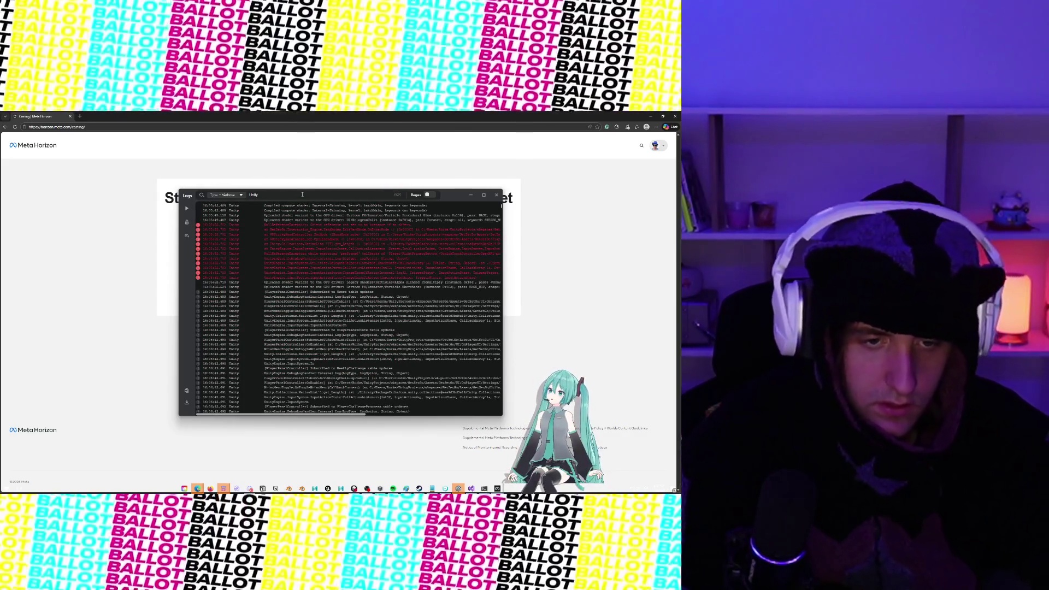
{"action": "left_click", "coordinate": [232, 199]}
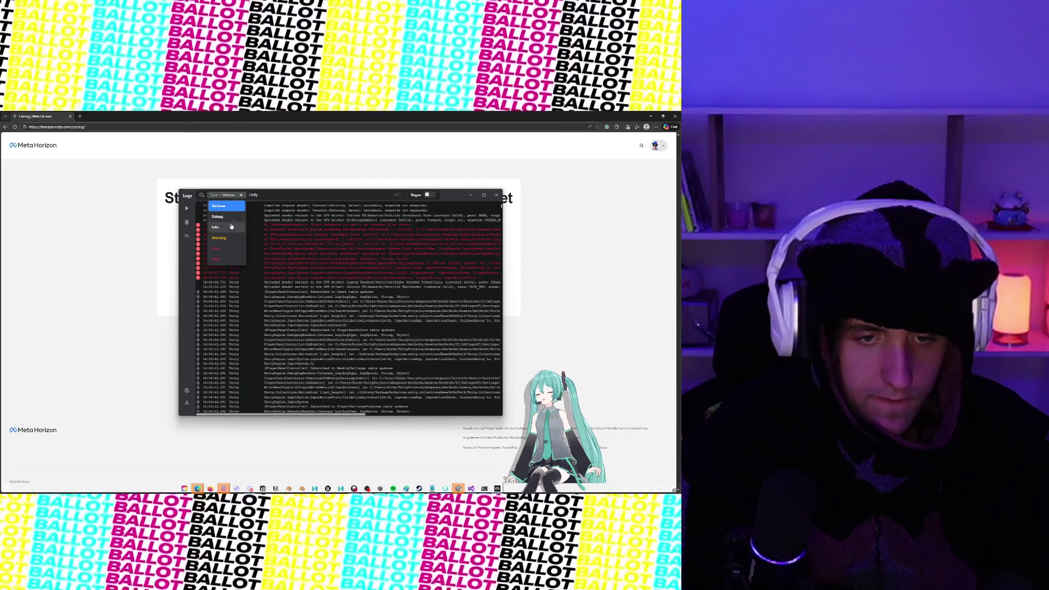
{"action": "left_click", "coordinate": [231, 254]}
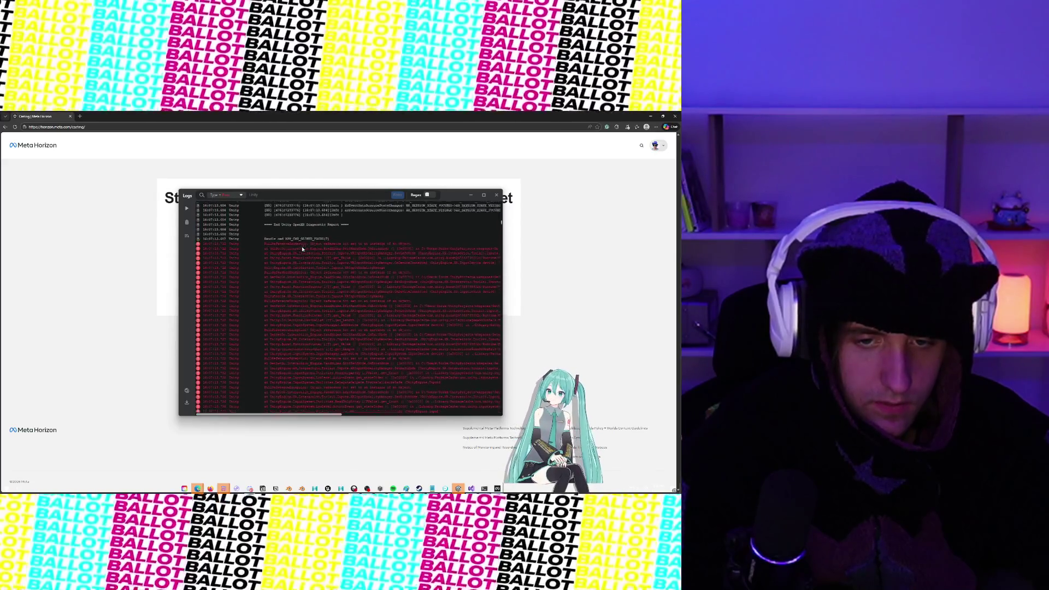
Step: Find the LOCALPLAYER prefab in the Project tab and open it for editing
{"action": "left_click", "coordinate": [462, 489]}
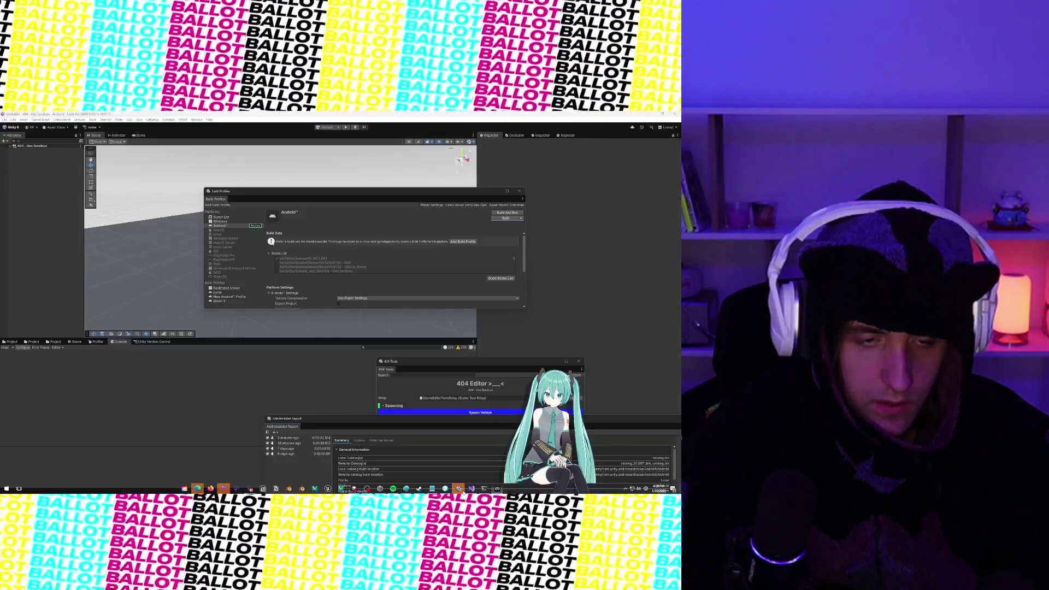
{"action": "left_click", "coordinate": [10, 342]}
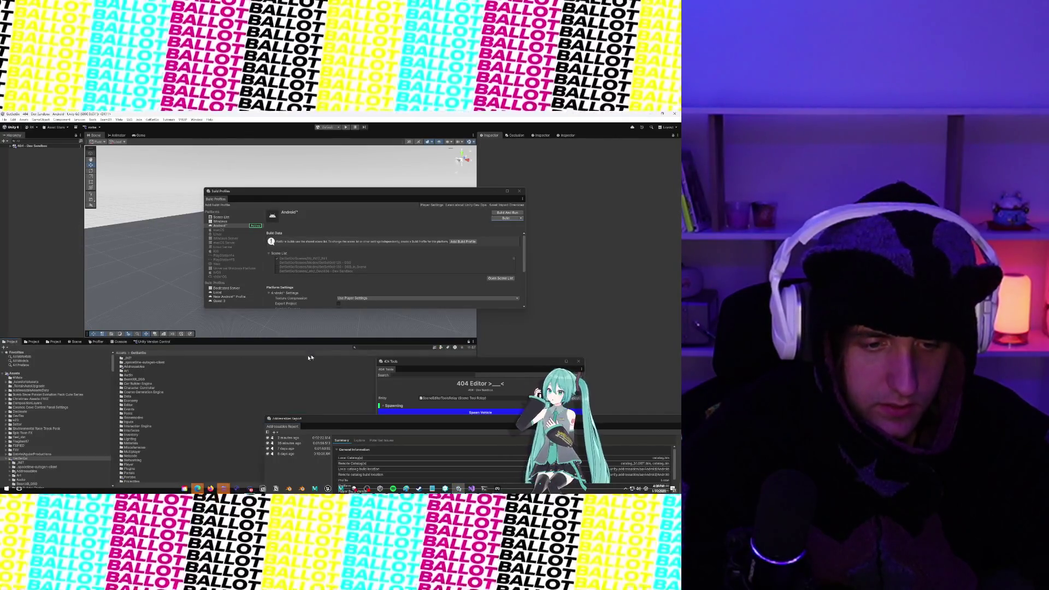
{"action": "left_click", "coordinate": [391, 347]}
{"action": "type", "text": "LOCA"}
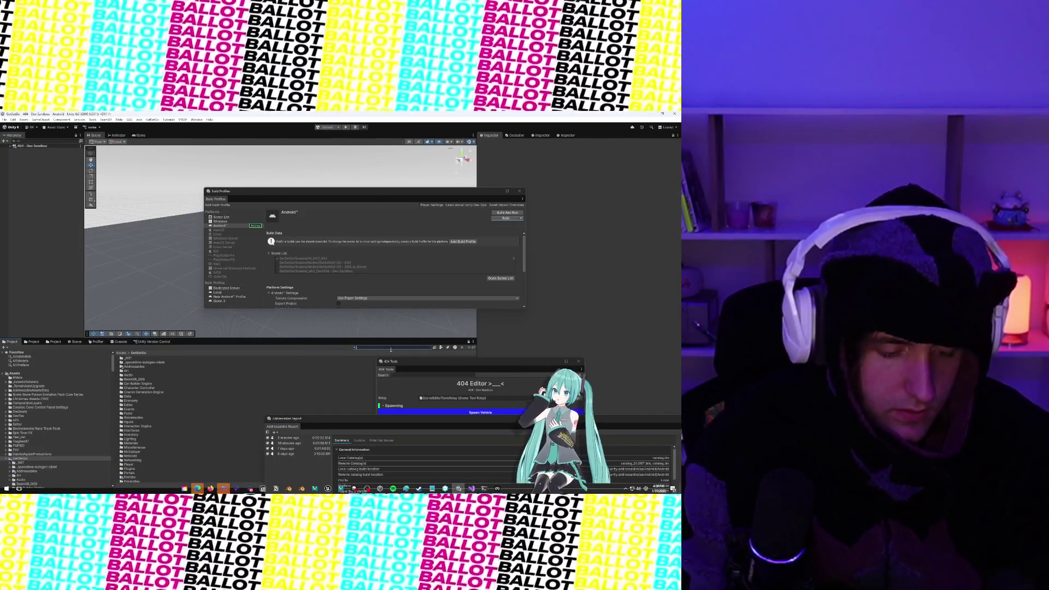
{"action": "type", "text": "LPLAYER"}
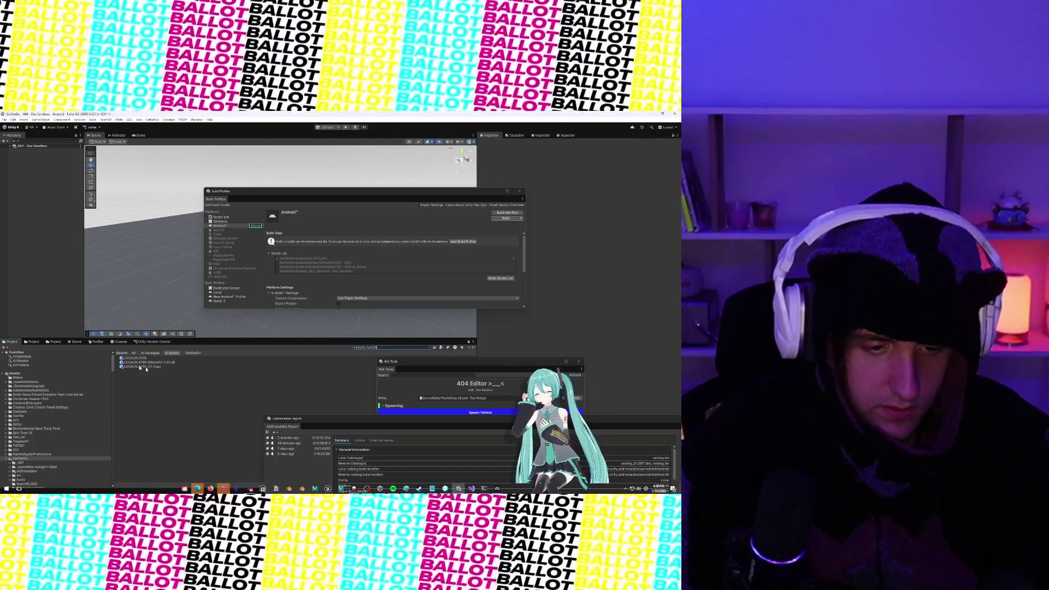
{"action": "left_click", "coordinate": [135, 359]}
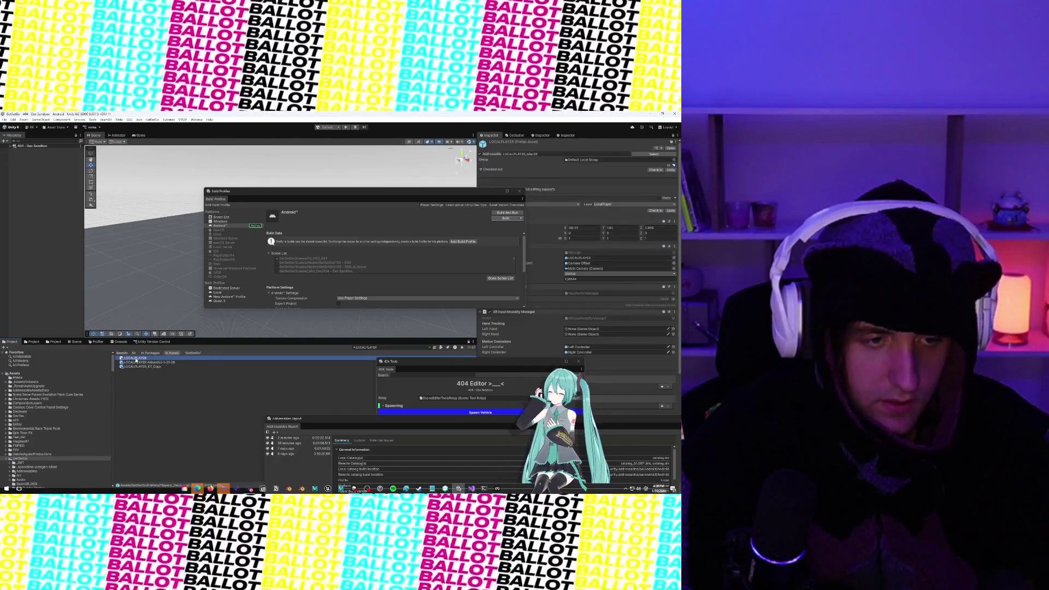
{"action": "key", "text": "Return"}
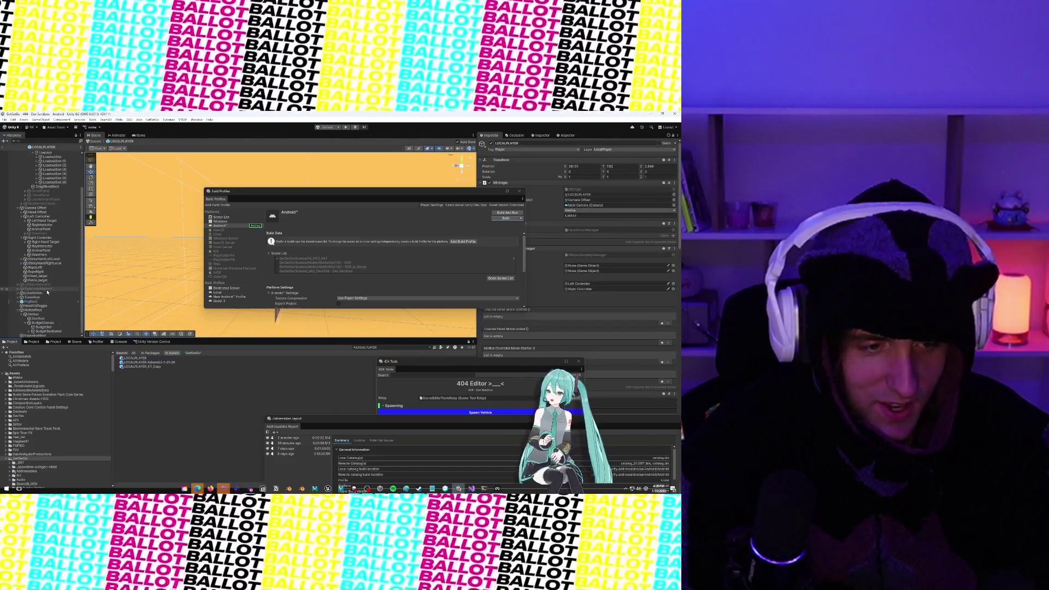
Step: Select HotbarRoot in the prefab hierarchy and deactivate it with all its children
{"action": "left_click", "coordinate": [41, 302]}
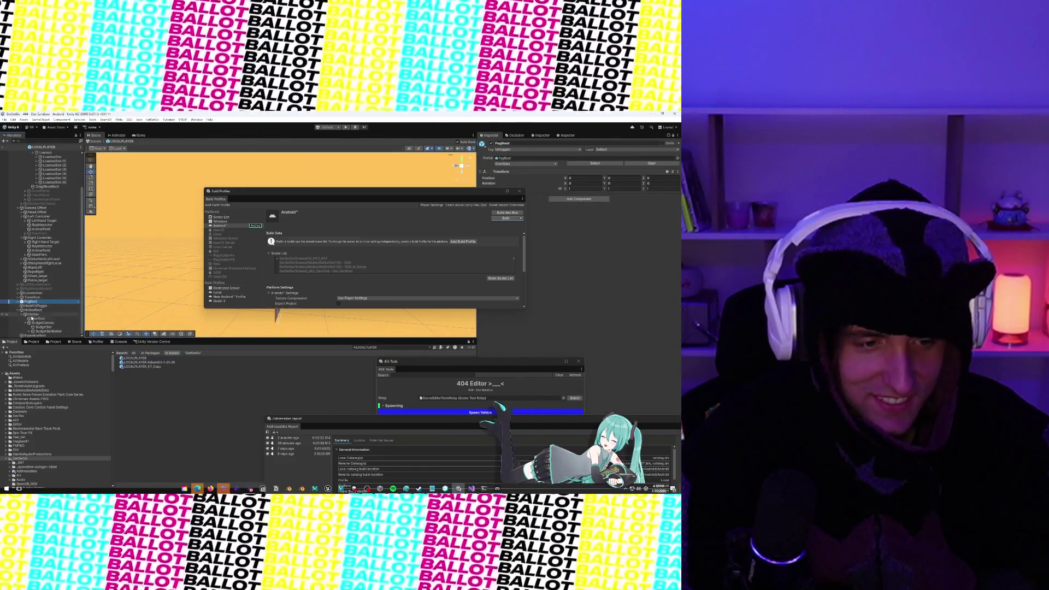
{"action": "left_click", "coordinate": [32, 310]}
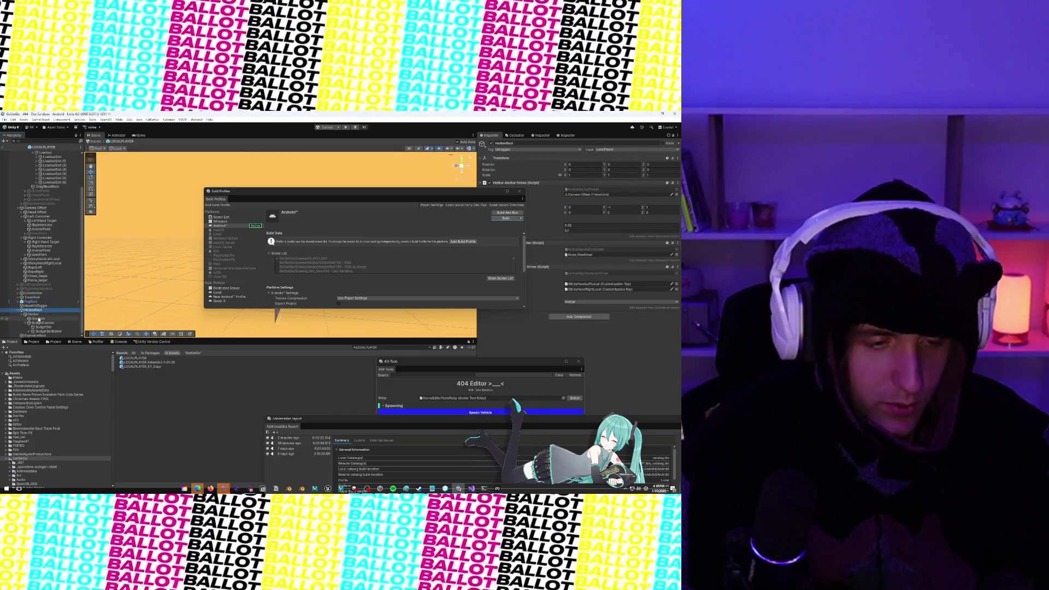
{"action": "left_click", "coordinate": [33, 316]}
{"action": "mouse_move", "coordinate": [265, 194]}
{"action": "left_mouse_down"}
{"action": "mouse_move", "coordinate": [267, 275]}
{"action": "mouse_move", "coordinate": [448, 317]}
{"action": "mouse_move", "coordinate": [307, 216]}
{"action": "mouse_move", "coordinate": [213, 181]}
{"action": "left_mouse_up"}
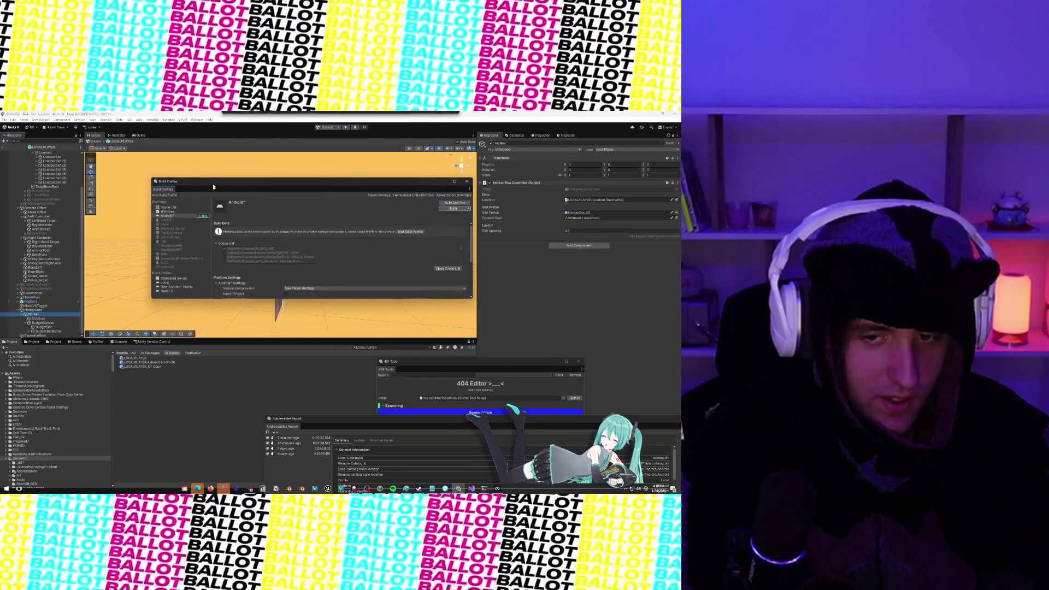
{"action": "left_click", "coordinate": [34, 315]}
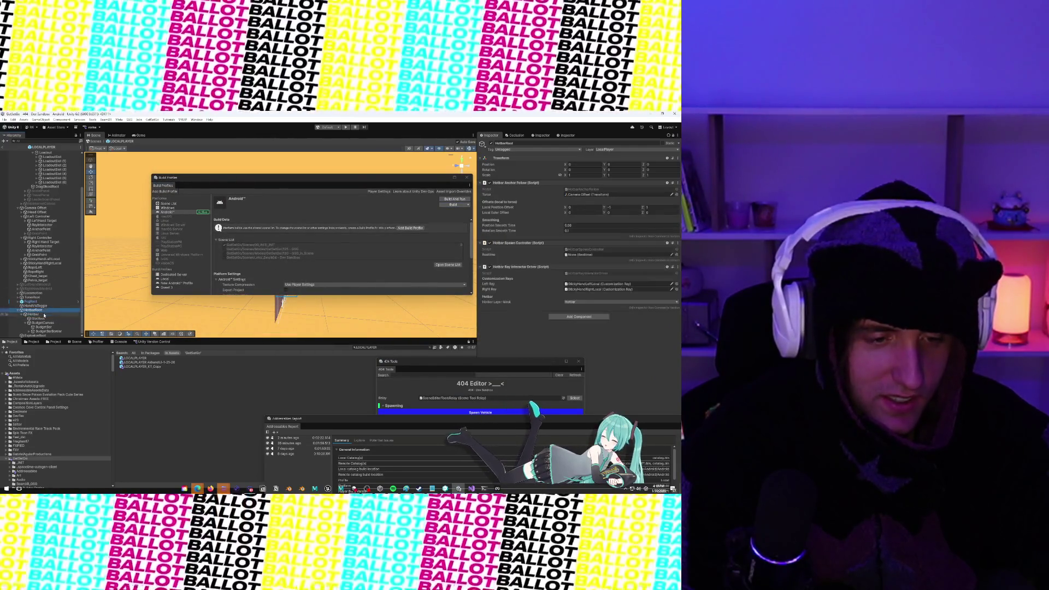
{"action": "left_click", "coordinate": [35, 310]}
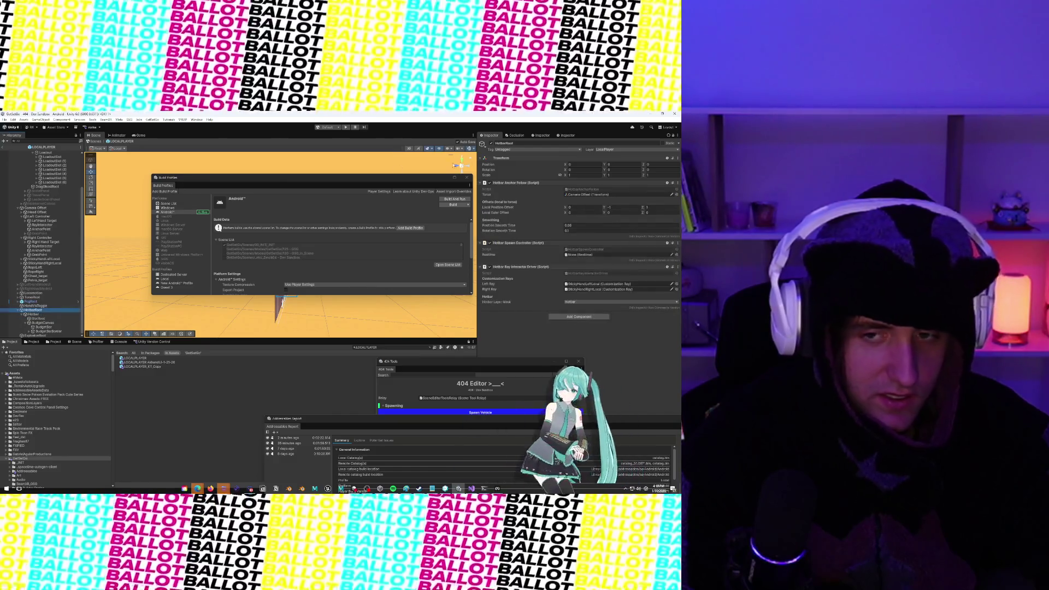
{"action": "left_click", "coordinate": [491, 143]}
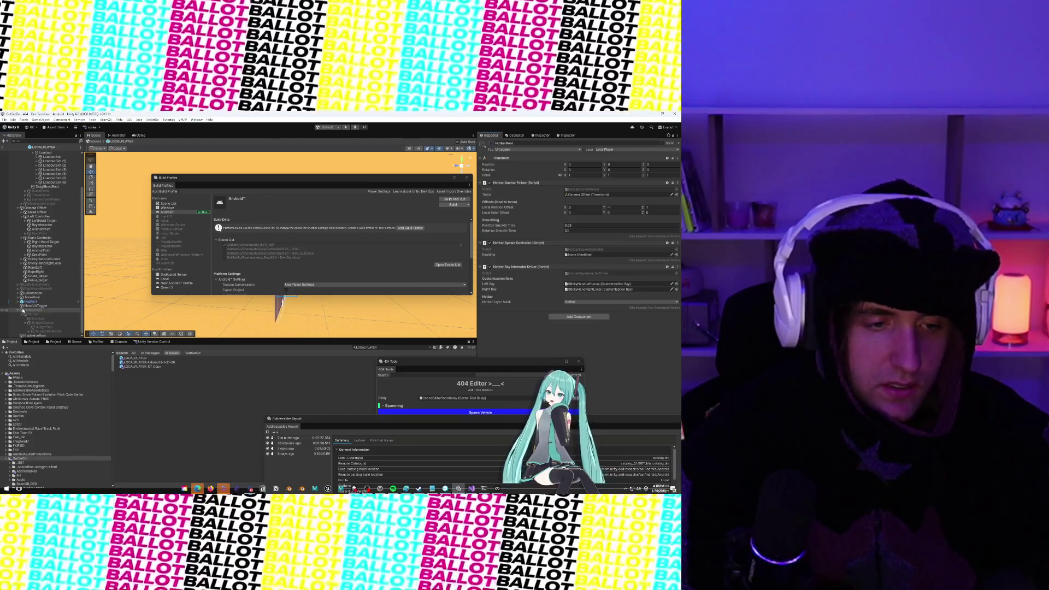
{"action": "scroll", "coordinate": [18, 310], "scroll_direction": "up", "scroll_amount": 2}
{"action": "scroll", "coordinate": [60, 219], "scroll_direction": "up", "scroll_amount": 2}
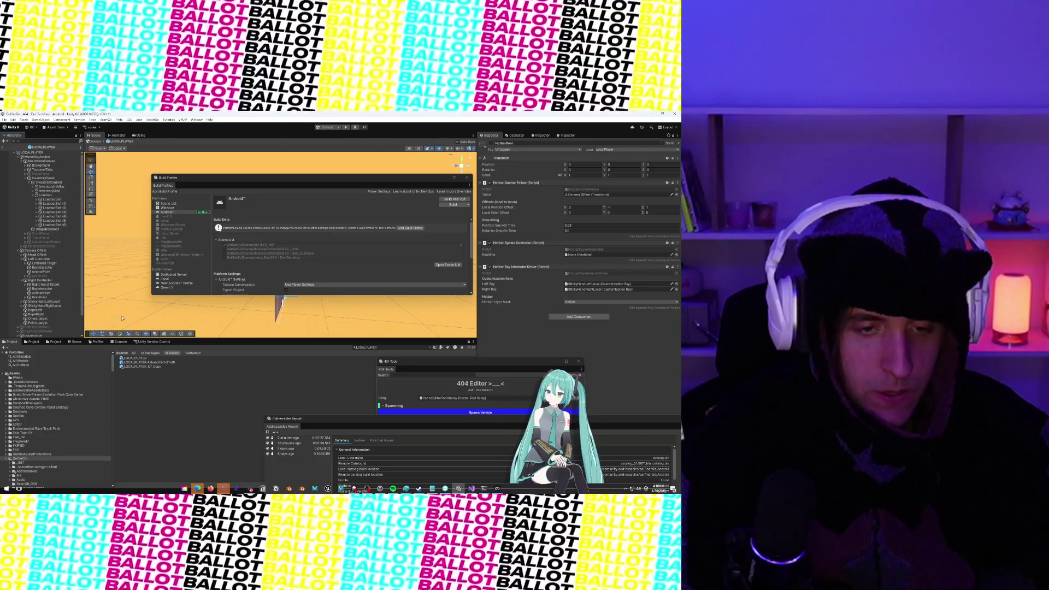
Step: Choose Edit Script from the Hotbar Spawn Controller component's options menu to open it in Rider
{"action": "scroll", "coordinate": [306, 228], "scroll_direction": "down", "scroll_amount": 5}
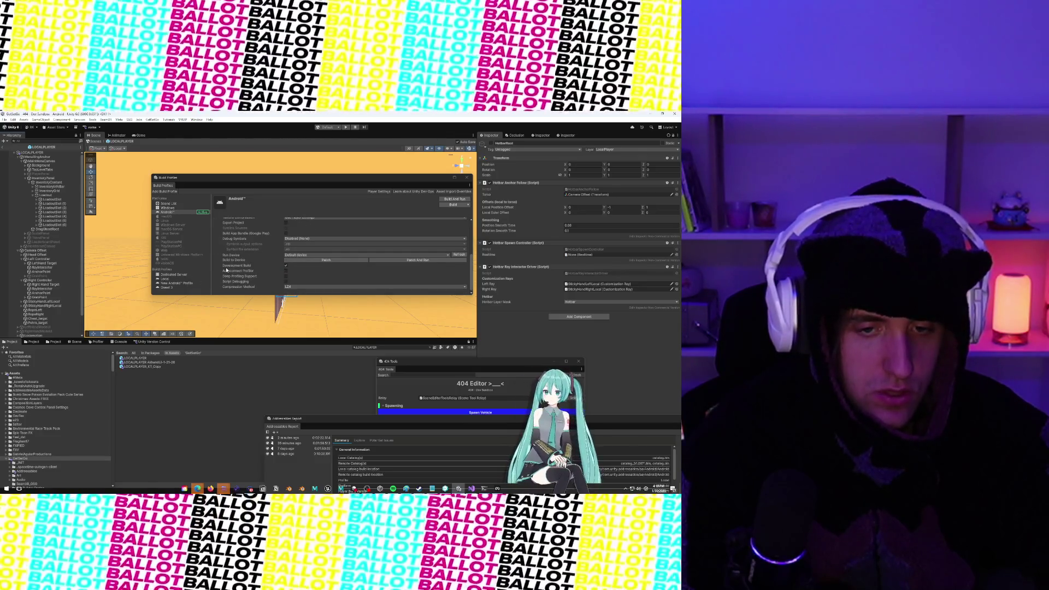
{"action": "scroll", "coordinate": [226, 270], "scroll_direction": "up", "scroll_amount": 5}
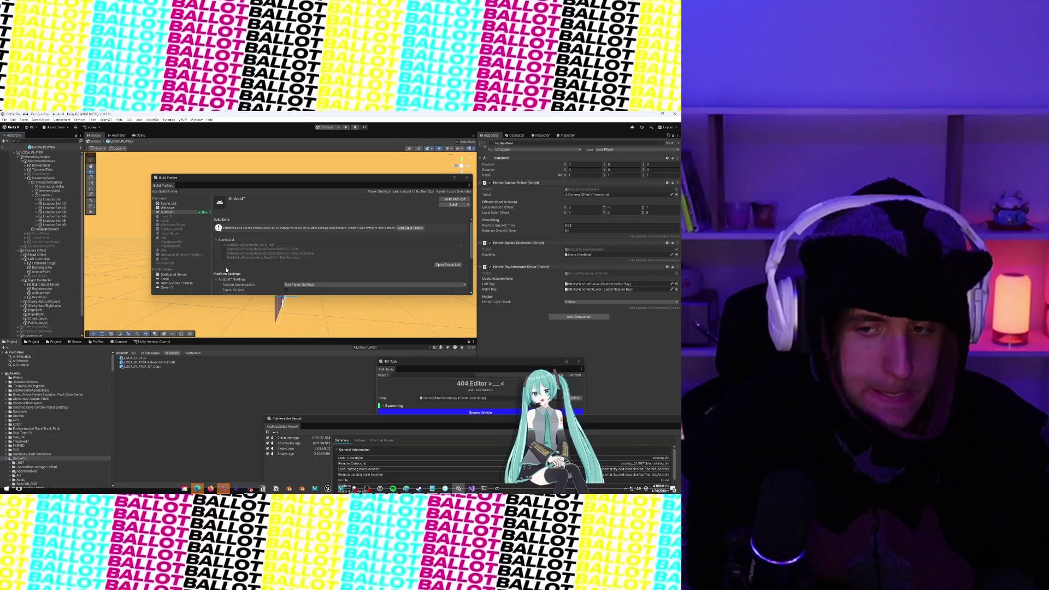
{"action": "scroll", "coordinate": [226, 270], "scroll_direction": "down", "scroll_amount": 5}
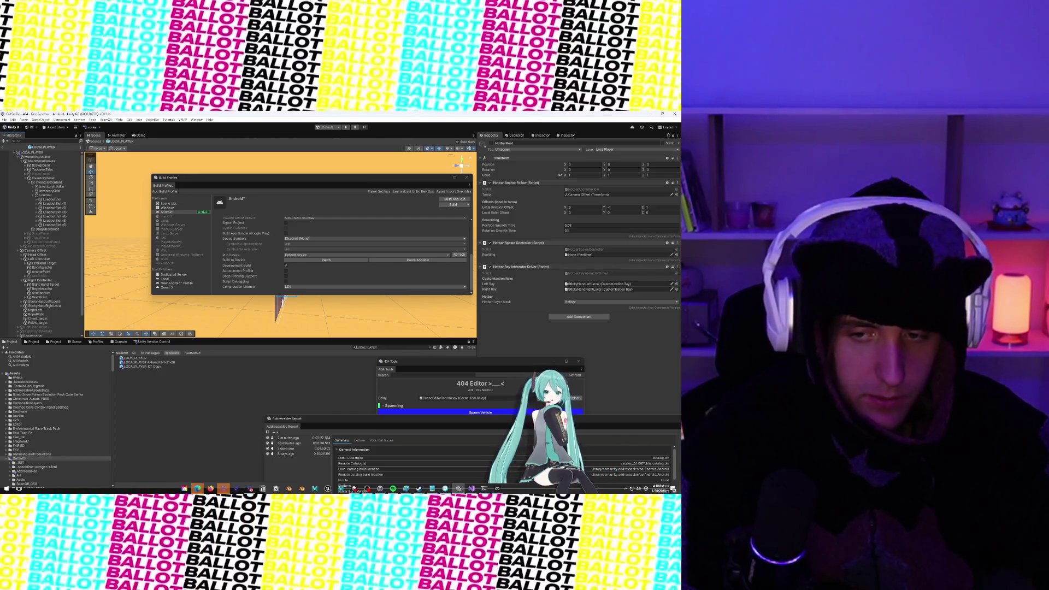
{"action": "left_click", "coordinate": [678, 244]}
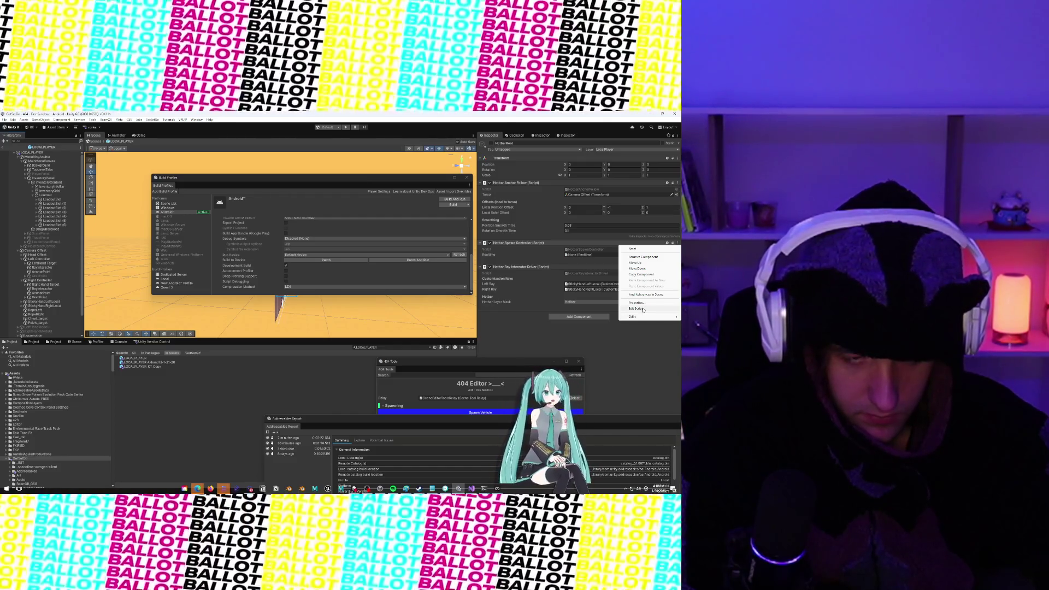
{"action": "left_click", "coordinate": [527, 321]}
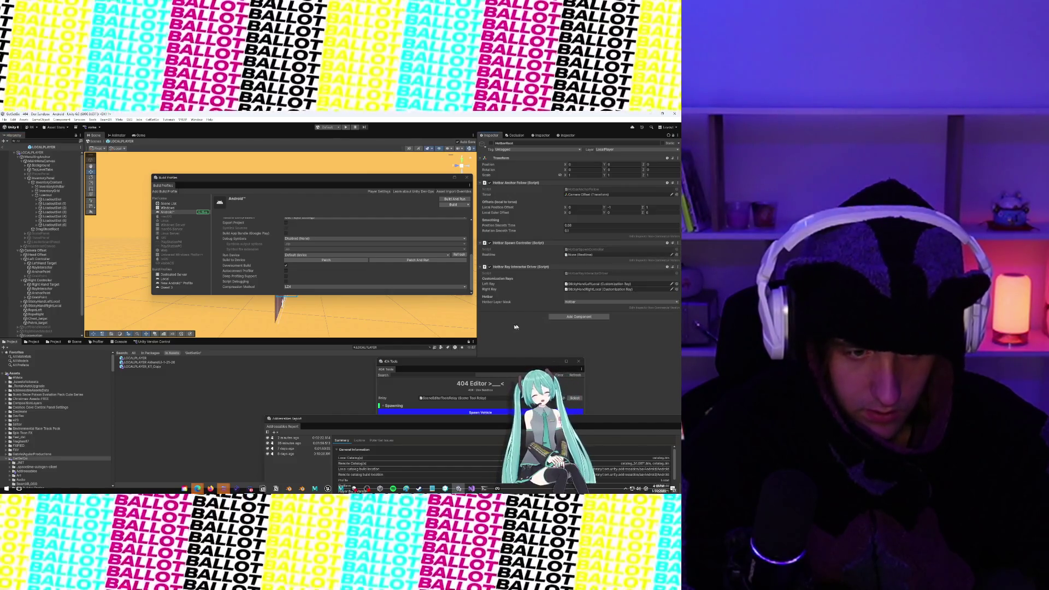
{"action": "left_click", "coordinate": [678, 243]}
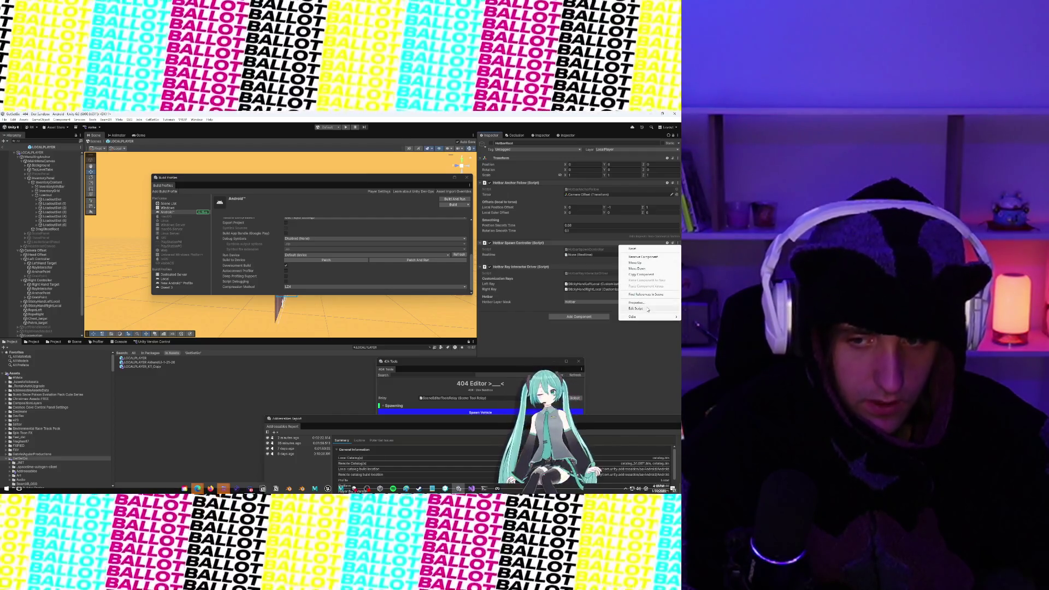
{"action": "left_click", "coordinate": [648, 310]}
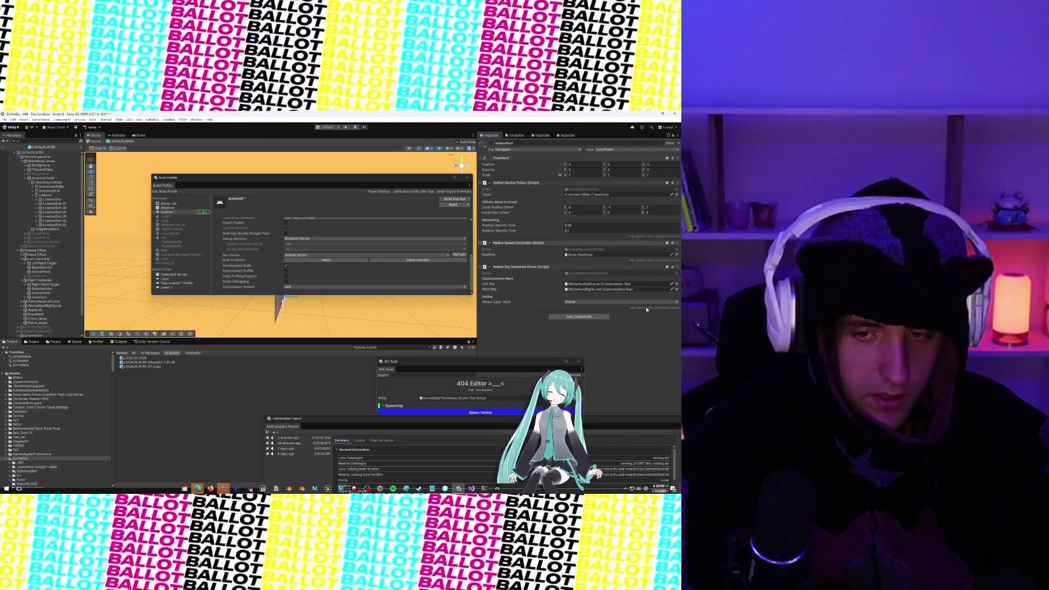
Step: Read through HotbarSpawnController.cs in Rider, then minimize Rider to return to Unity
{"action": "scroll", "coordinate": [330, 283], "scroll_direction": "down", "scroll_amount": 6}
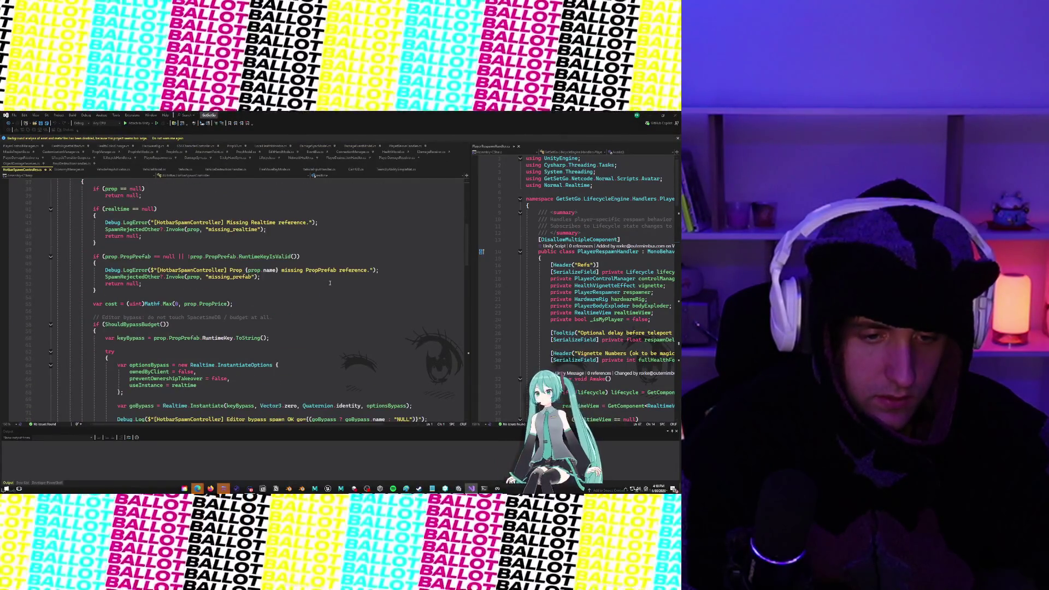
{"action": "scroll", "coordinate": [330, 283], "scroll_direction": "down", "scroll_amount": 20}
{"action": "scroll", "coordinate": [330, 282], "scroll_direction": "up", "scroll_amount": 20}
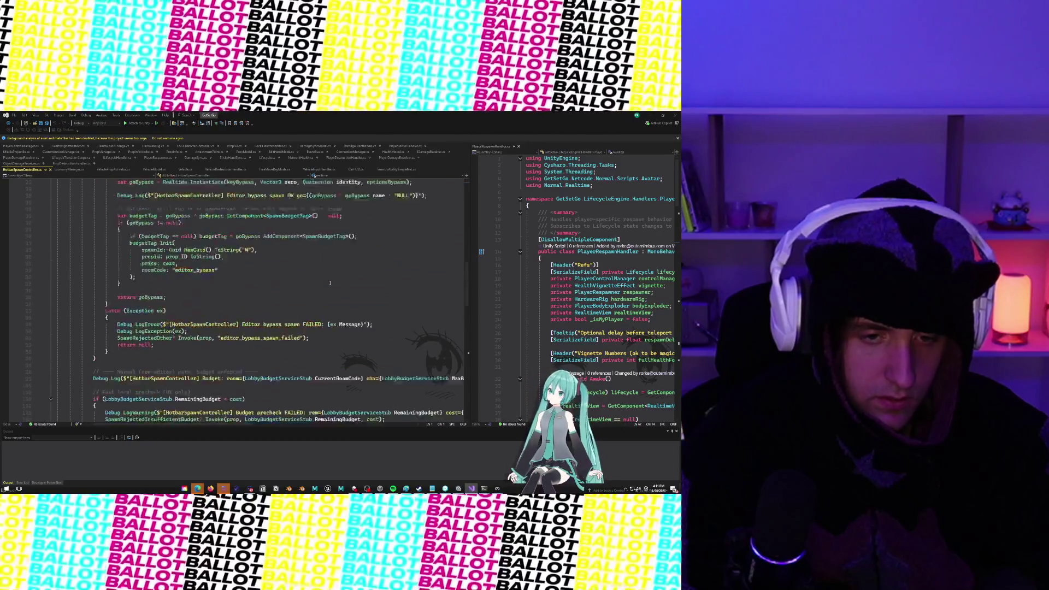
{"action": "left_click", "coordinate": [648, 116]}
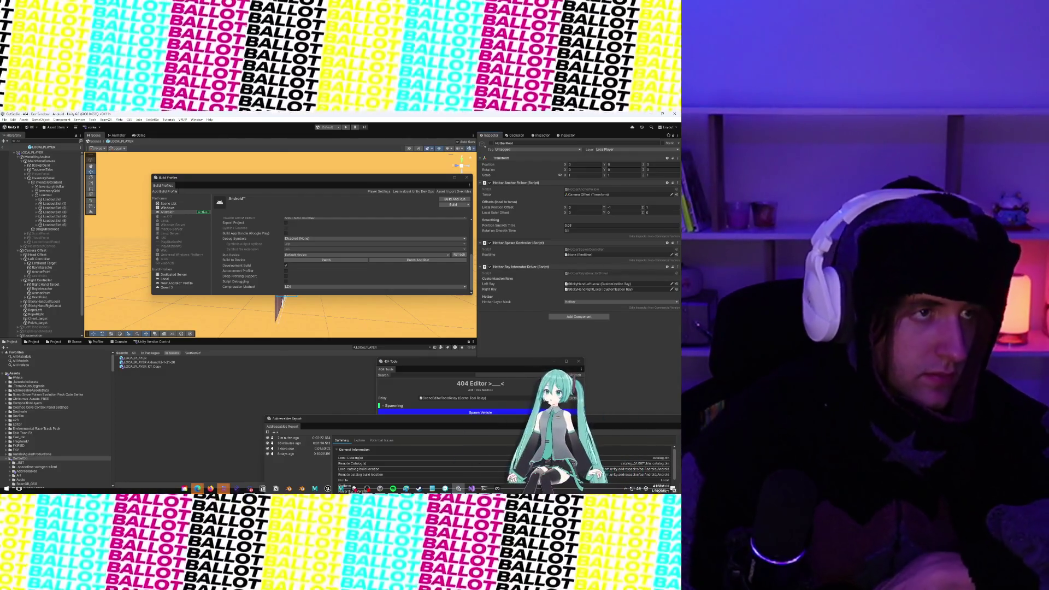
Step: Switch to the browser loading the Low Poly Complete Collection – Polyworks Asset Store page
{"action": "key", "text": "alt+Tab"}
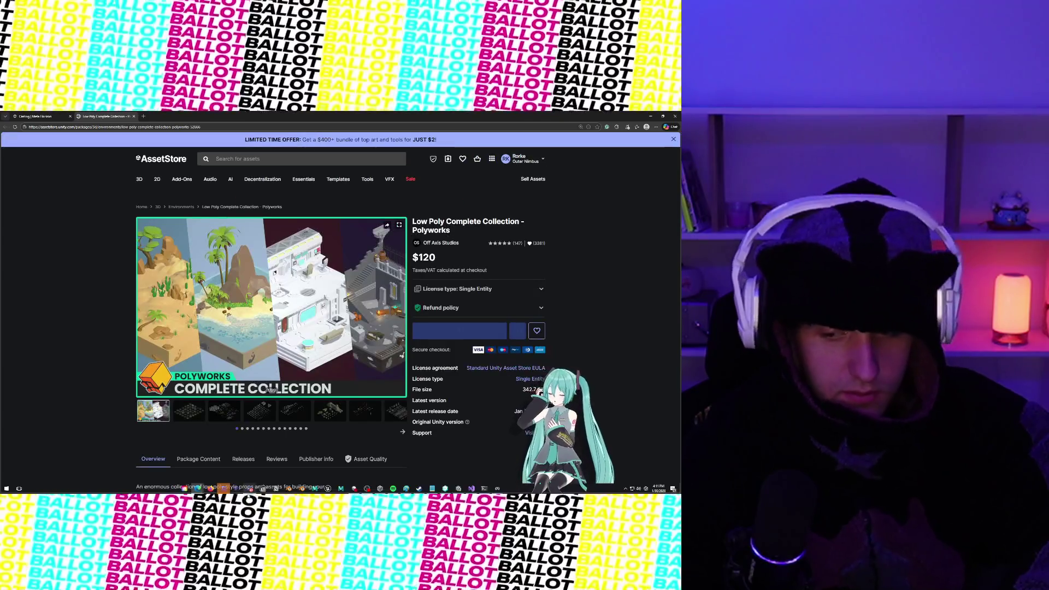
Step: Browse the Polyworks pack's gallery preview images 2 through 8
{"action": "mouse_move", "coordinate": [250, 488]}
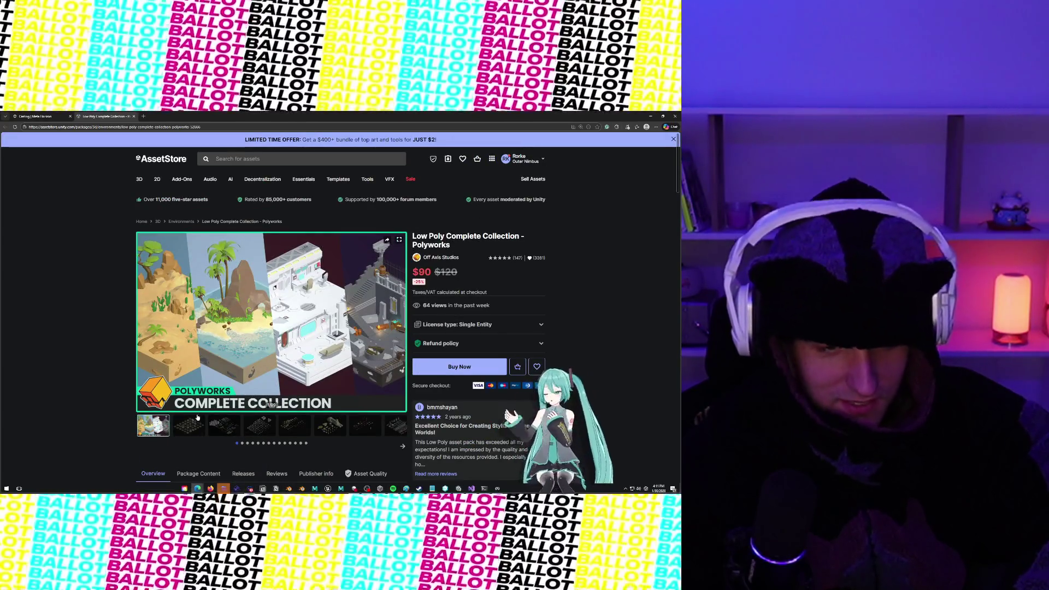
{"action": "left_click", "coordinate": [186, 430]}
{"action": "left_click", "coordinate": [225, 429]}
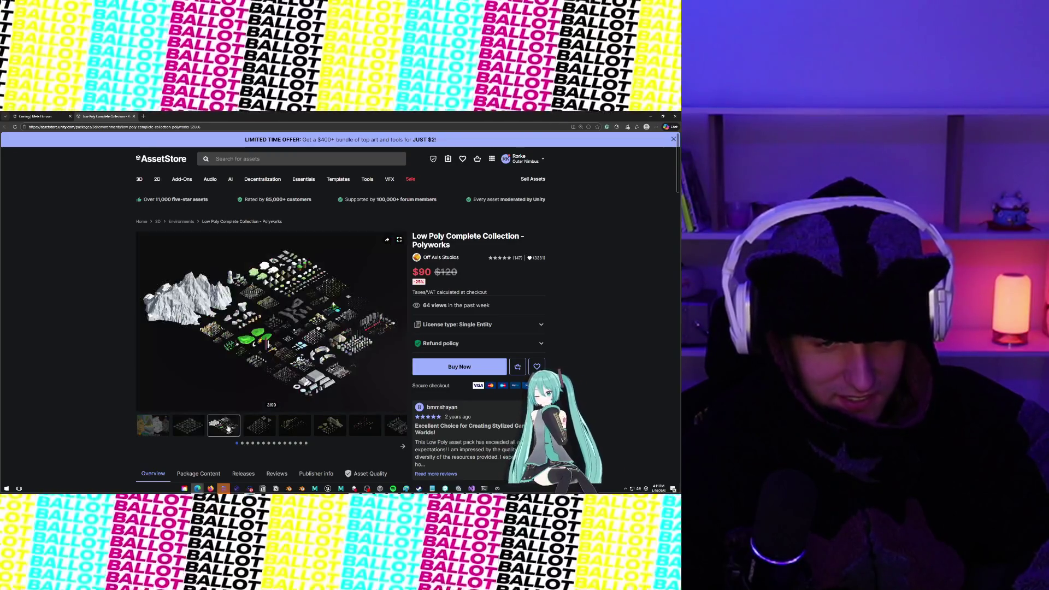
{"action": "left_click", "coordinate": [262, 427]}
{"action": "left_click", "coordinate": [303, 427]}
{"action": "left_click", "coordinate": [272, 426]}
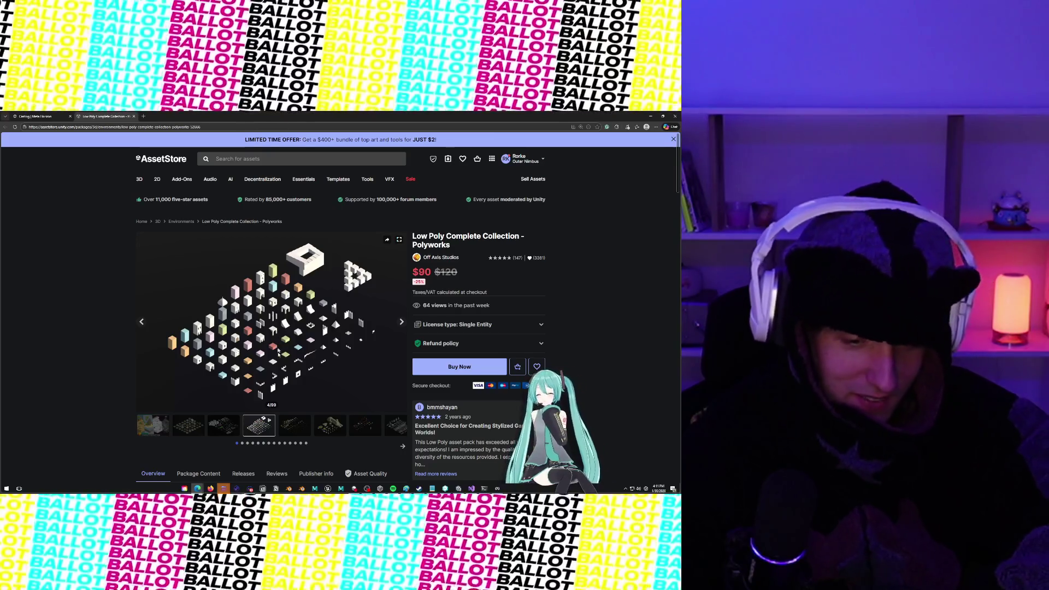
{"action": "left_click", "coordinate": [288, 430]}
{"action": "left_click", "coordinate": [323, 427]}
{"action": "left_click", "coordinate": [359, 425]}
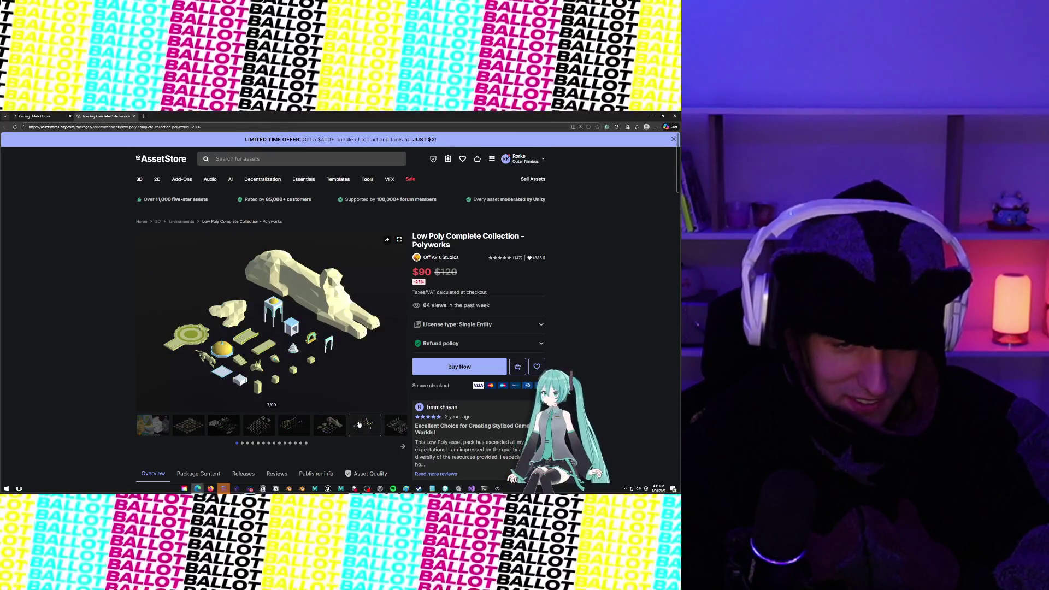
{"action": "left_click", "coordinate": [386, 424]}
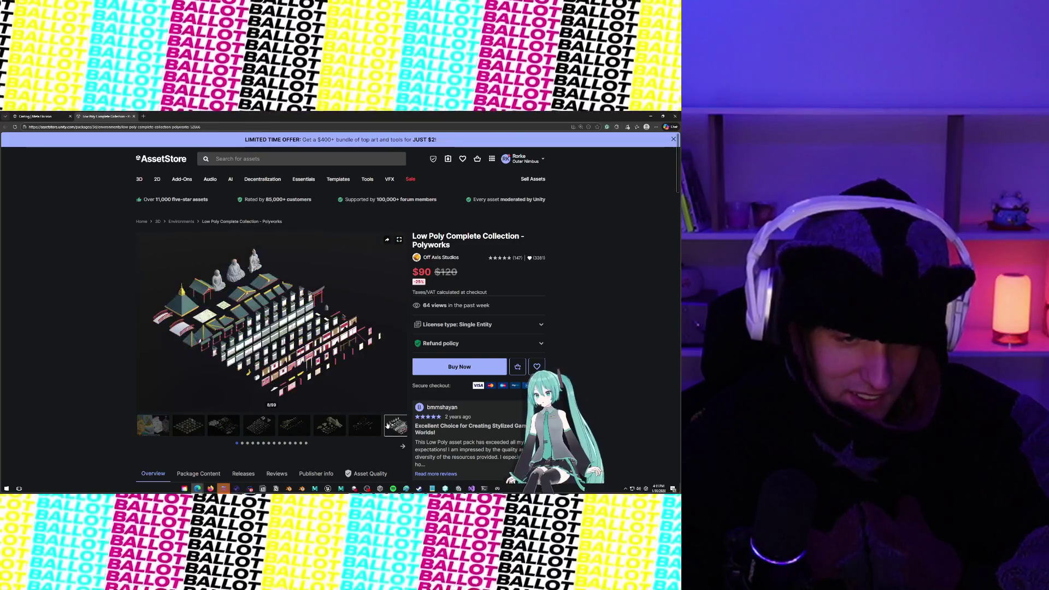
Step: Continue through gallery images 9 to 22 of 99
{"action": "scroll", "coordinate": [386, 424], "scroll_direction": "down", "scroll_amount": 1}
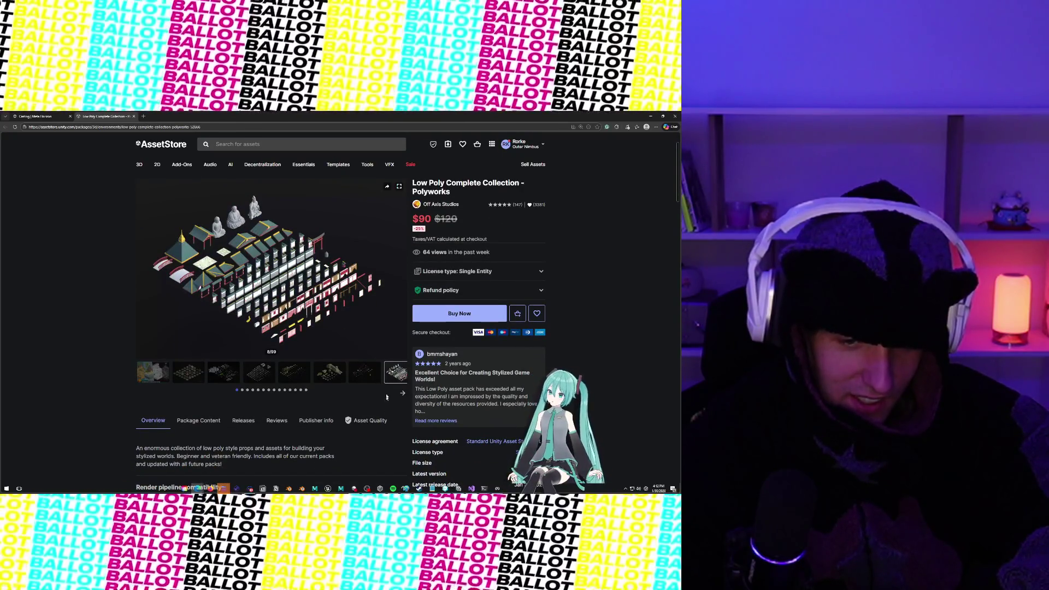
{"action": "scroll", "coordinate": [402, 394], "scroll_direction": "down", "scroll_amount": 1}
{"action": "left_click", "coordinate": [204, 362]}
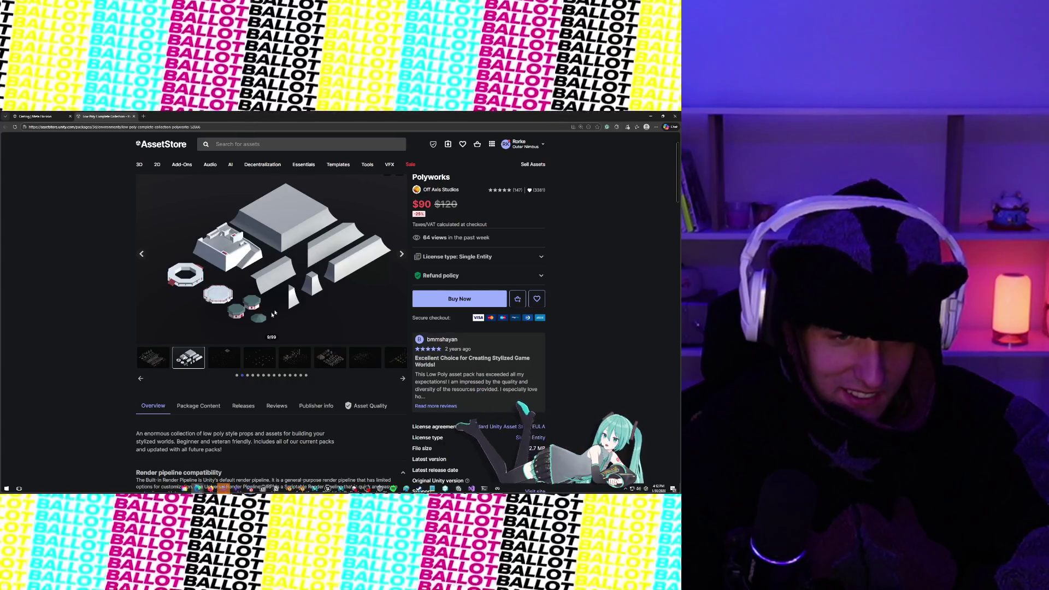
{"action": "left_click", "coordinate": [216, 356]}
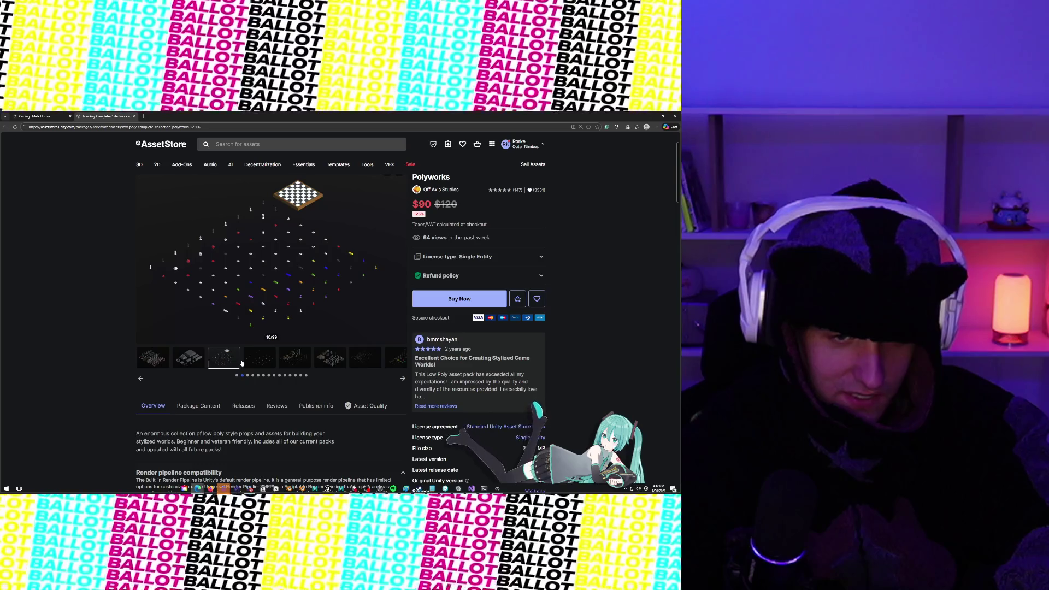
{"action": "left_click", "coordinate": [269, 355]}
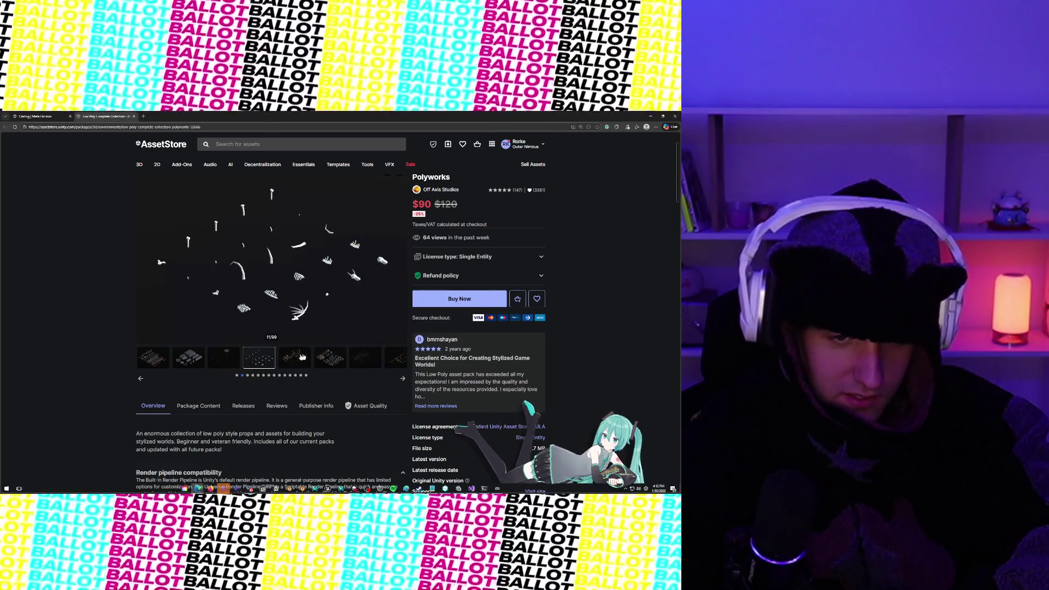
{"action": "left_click", "coordinate": [302, 356]}
{"action": "left_click", "coordinate": [332, 353]}
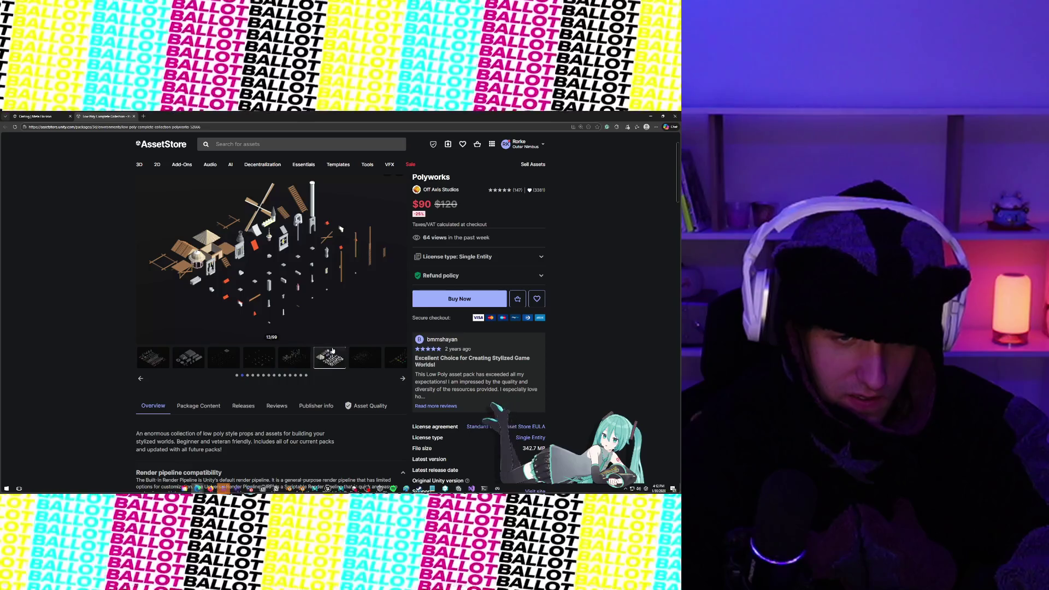
{"action": "left_click", "coordinate": [353, 354]}
{"action": "scroll", "coordinate": [373, 377], "scroll_direction": "up", "scroll_amount": 1}
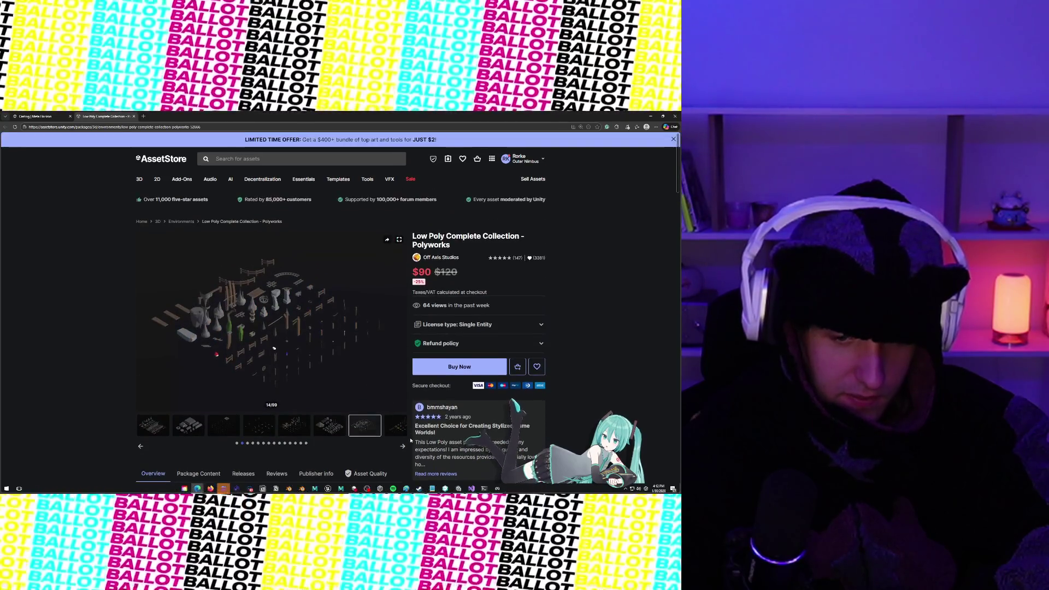
{"action": "left_click", "coordinate": [404, 447]}
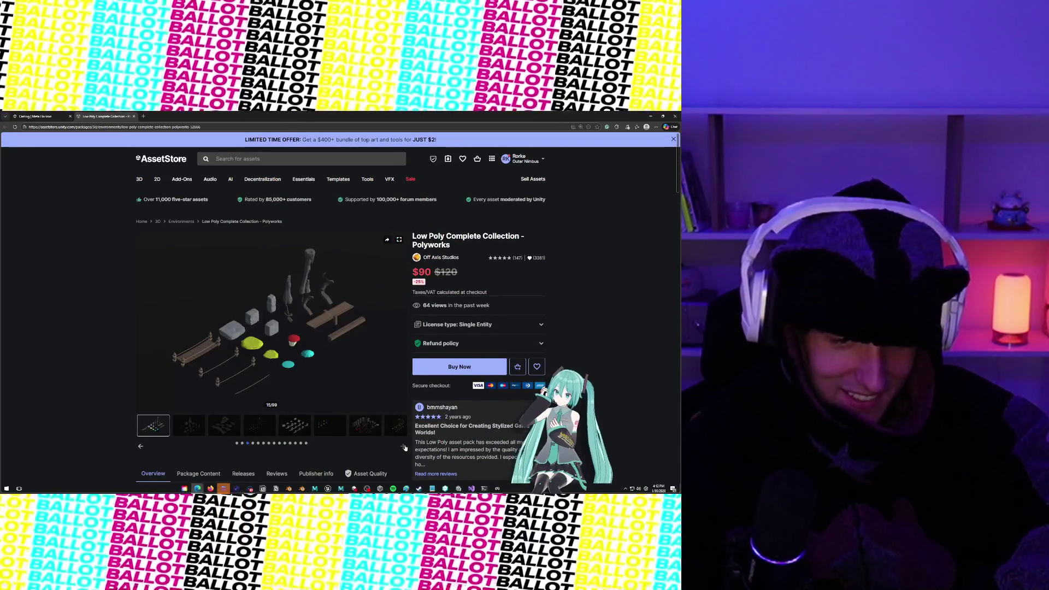
{"action": "left_click", "coordinate": [188, 426]}
{"action": "left_click", "coordinate": [223, 426]}
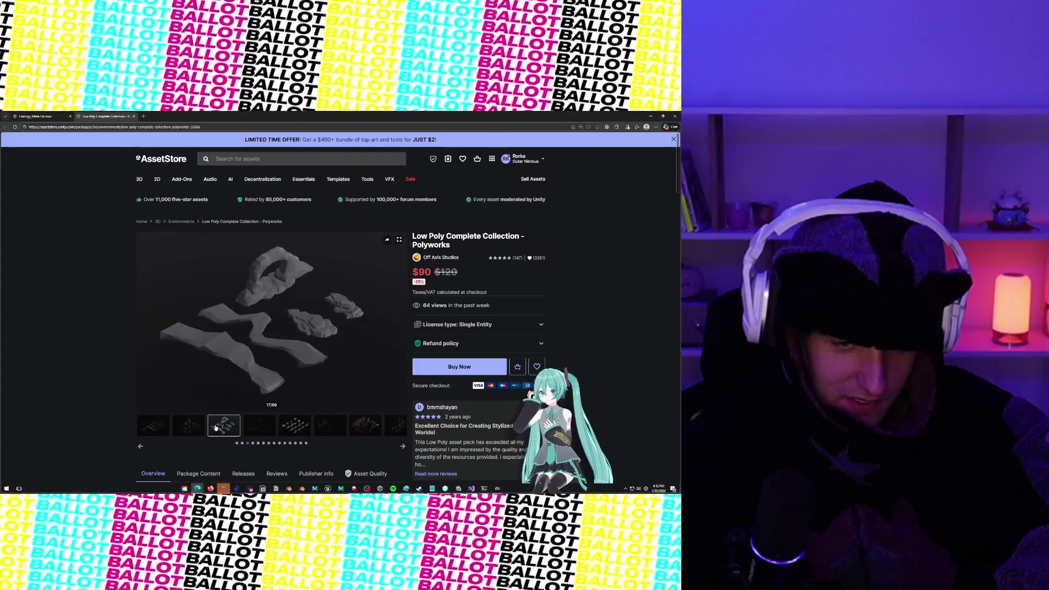
{"action": "left_click", "coordinate": [249, 425]}
{"action": "left_click", "coordinate": [288, 427]}
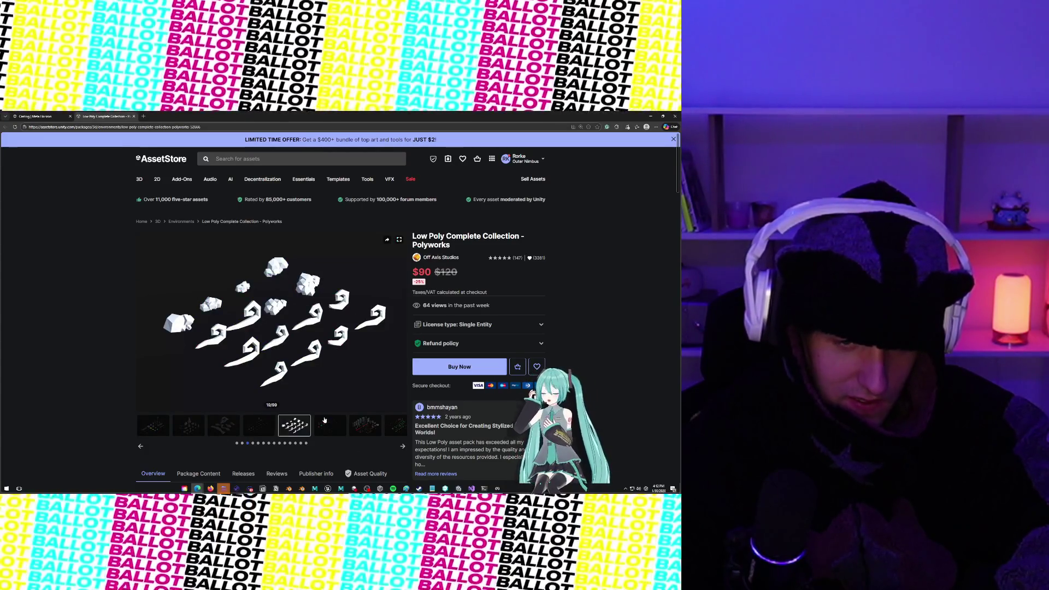
{"action": "left_click", "coordinate": [325, 420]}
{"action": "left_click", "coordinate": [360, 421]}
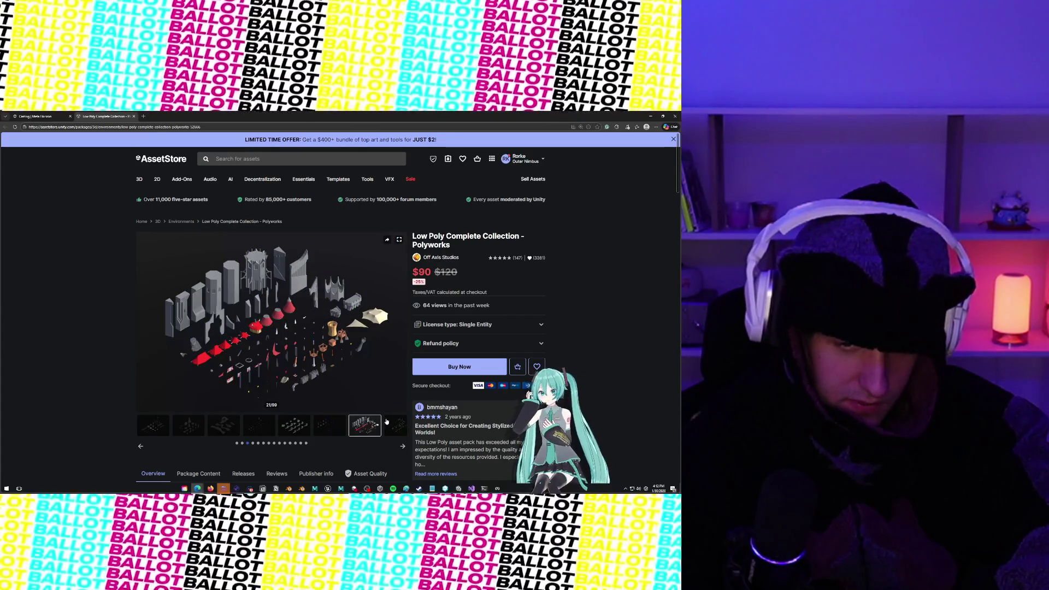
{"action": "left_click", "coordinate": [392, 423]}
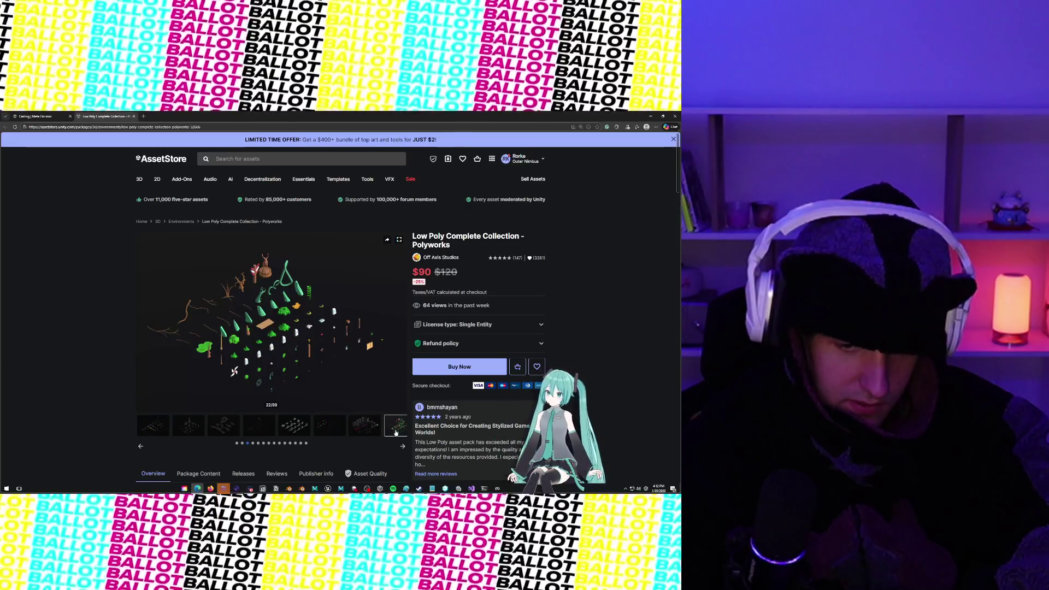
Step: View images 23 onward, including the coliseum, graveyard, industrial, landscape and rock set previews
{"action": "left_click", "coordinate": [188, 425]}
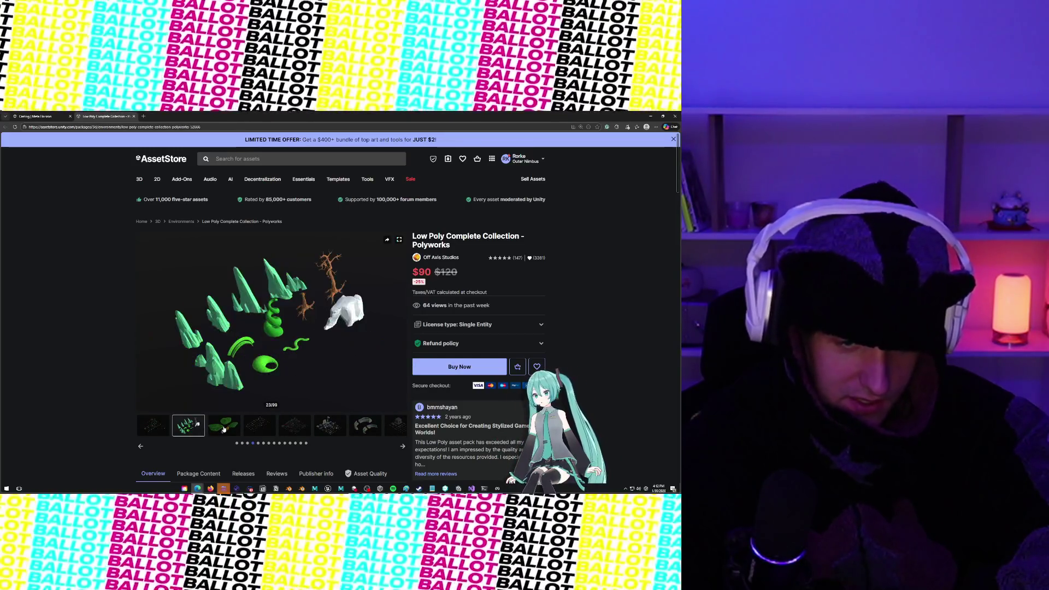
{"action": "left_click", "coordinate": [224, 429]}
{"action": "left_click", "coordinate": [250, 429]}
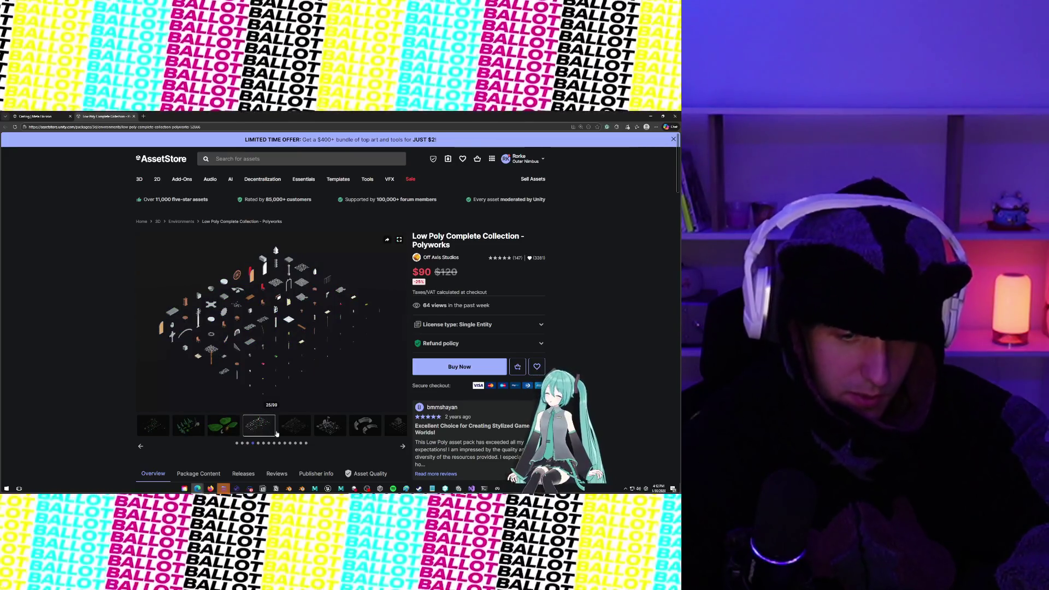
{"action": "left_click", "coordinate": [306, 432]}
{"action": "left_click", "coordinate": [334, 431]}
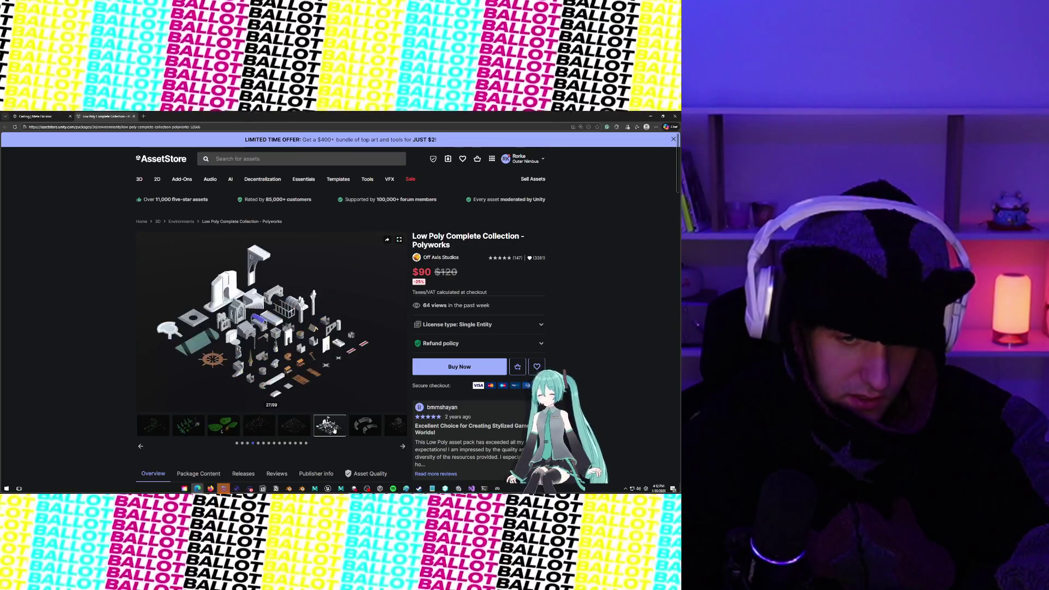
{"action": "left_click", "coordinate": [372, 430]}
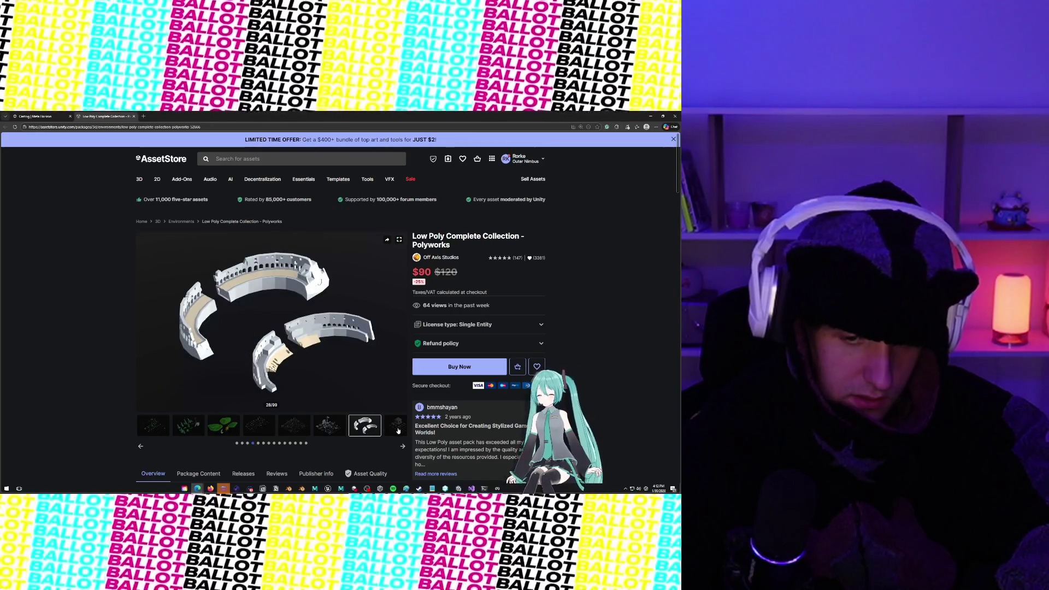
{"action": "left_click", "coordinate": [398, 430]}
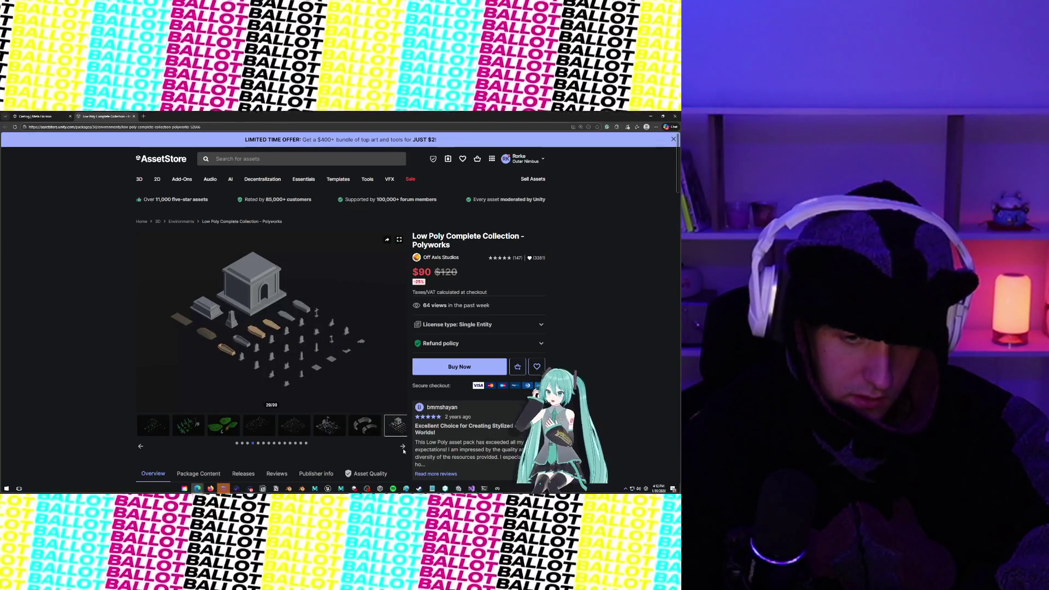
{"action": "left_click", "coordinate": [403, 447]}
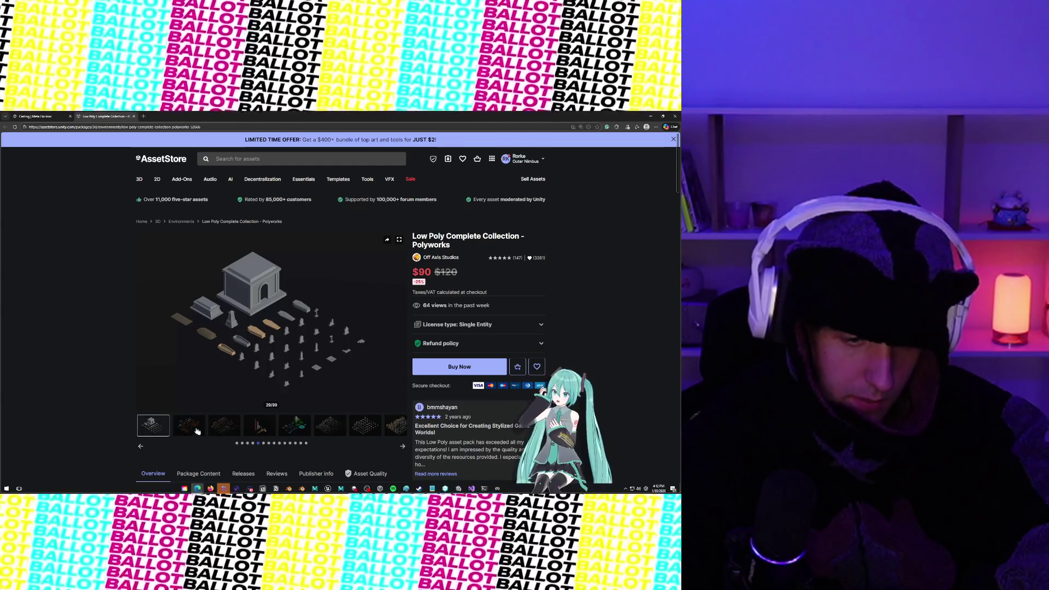
{"action": "left_click", "coordinate": [197, 431]}
{"action": "left_click", "coordinate": [224, 427]}
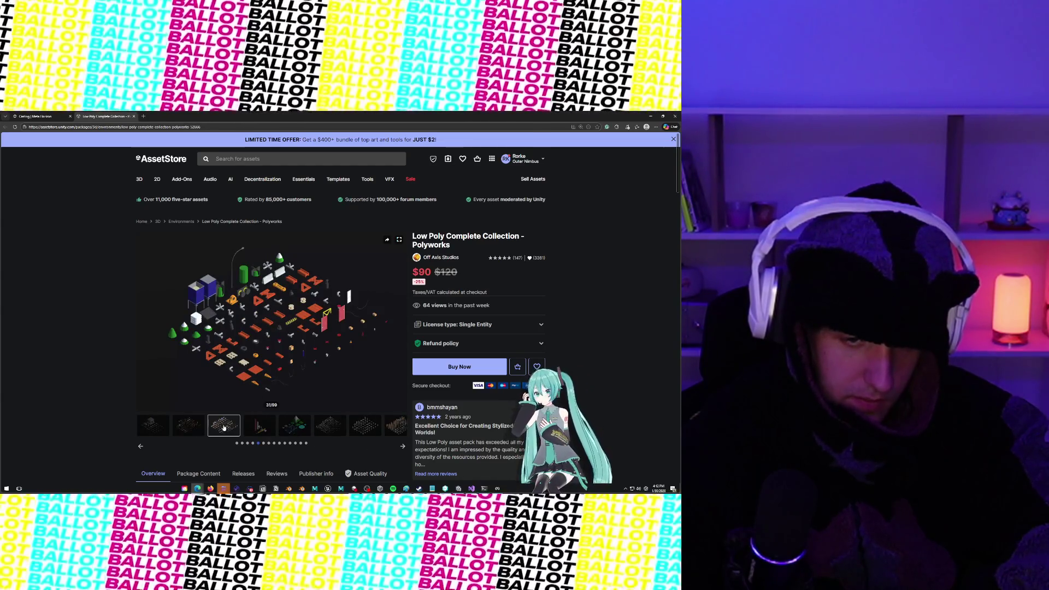
{"action": "left_click", "coordinate": [264, 430]}
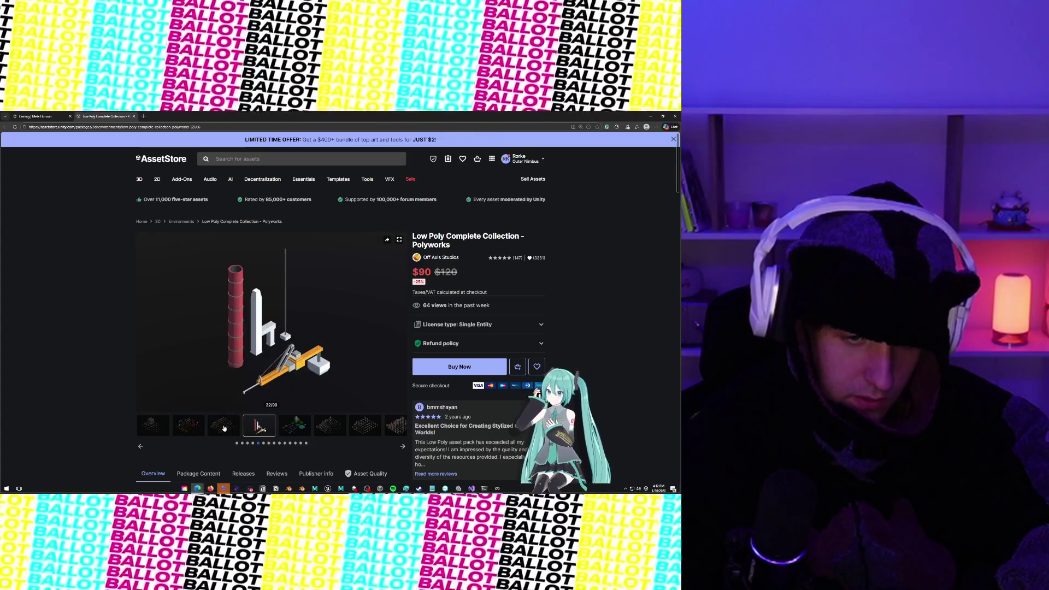
{"action": "left_click", "coordinate": [281, 426]}
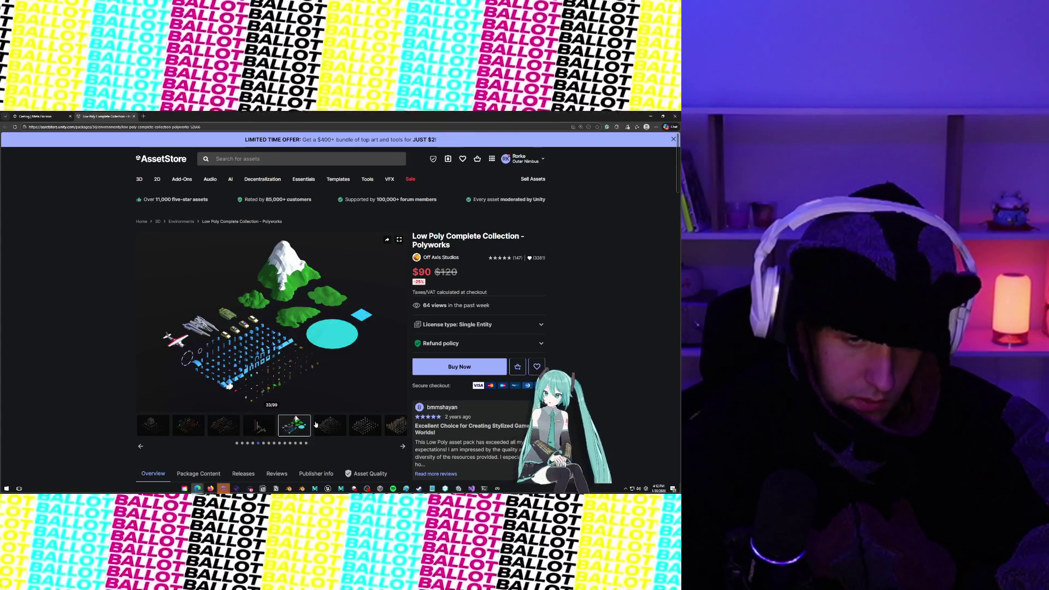
{"action": "left_click", "coordinate": [316, 424]}
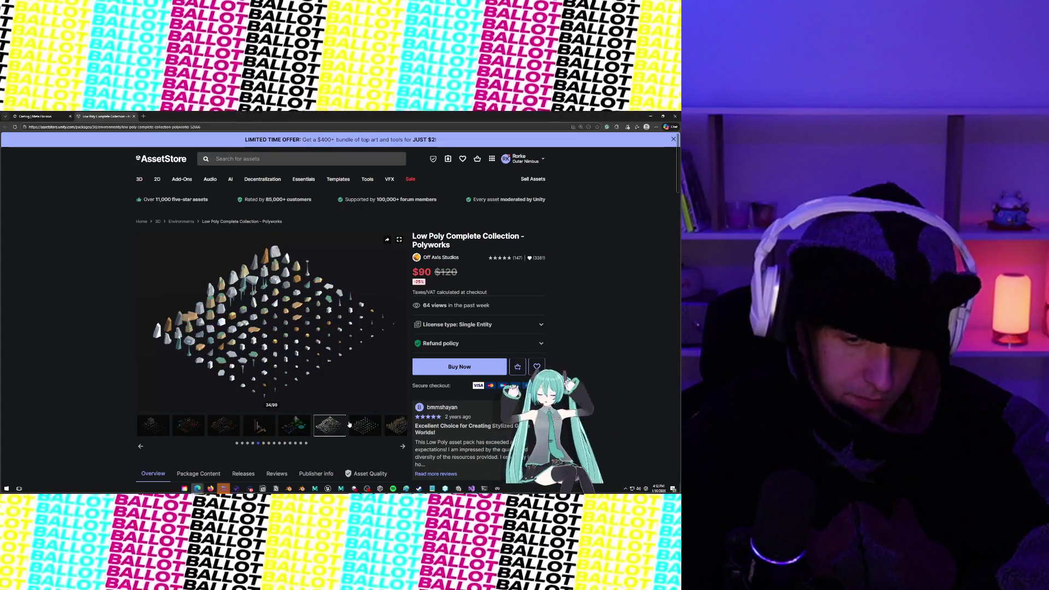
{"action": "left_click", "coordinate": [351, 425]}
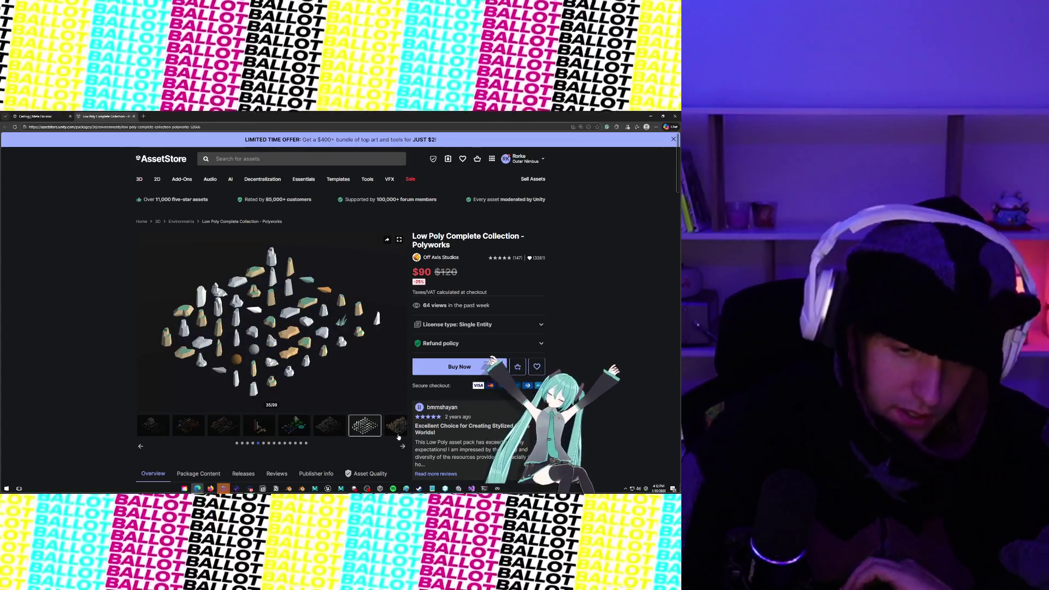
{"action": "left_click", "coordinate": [393, 433]}
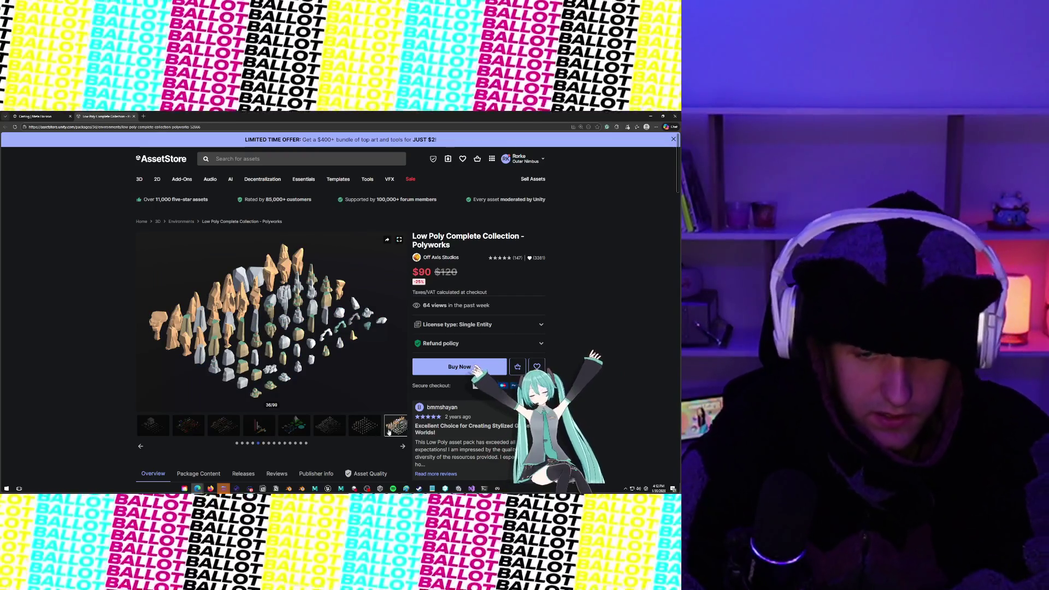
Step: Advance the gallery through the tile-grid and small-model previews to image 41 of 99
{"action": "left_click", "coordinate": [200, 430]}
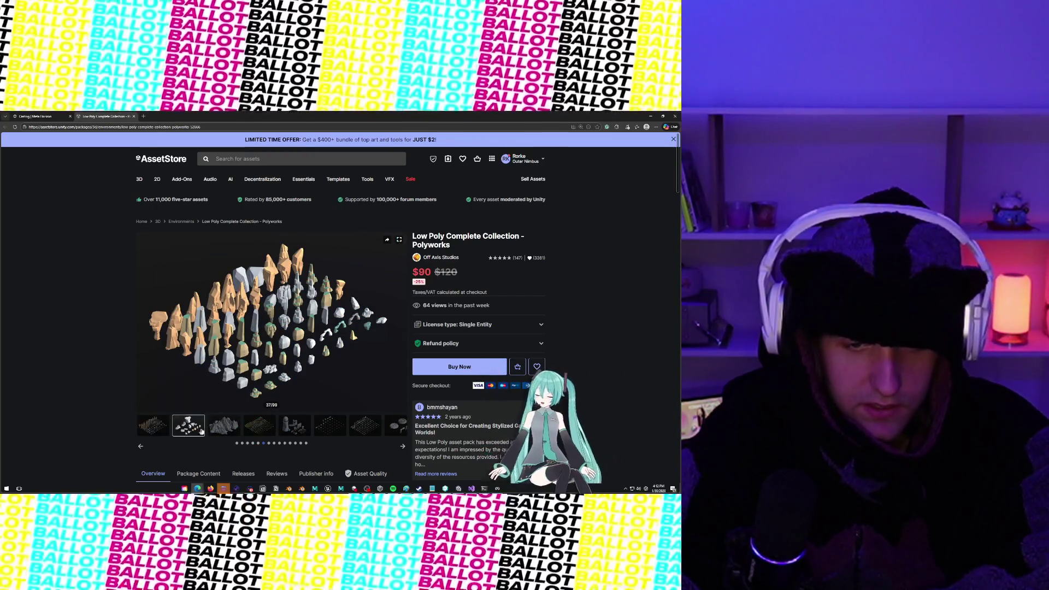
{"action": "left_click", "coordinate": [223, 429]}
{"action": "left_click", "coordinate": [259, 429]}
{"action": "left_click", "coordinate": [294, 435]}
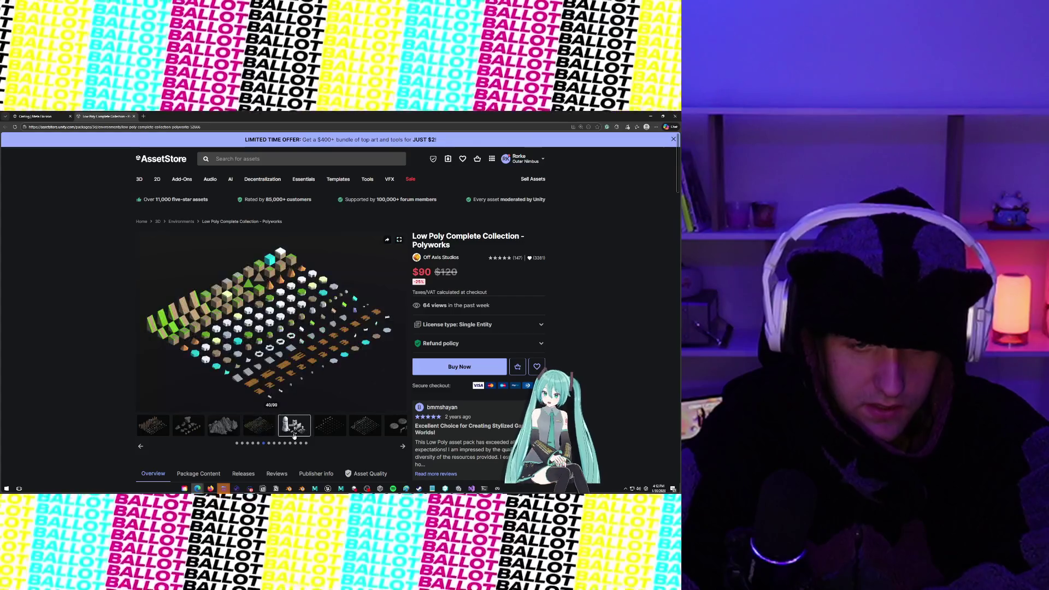
{"action": "left_click", "coordinate": [259, 434]}
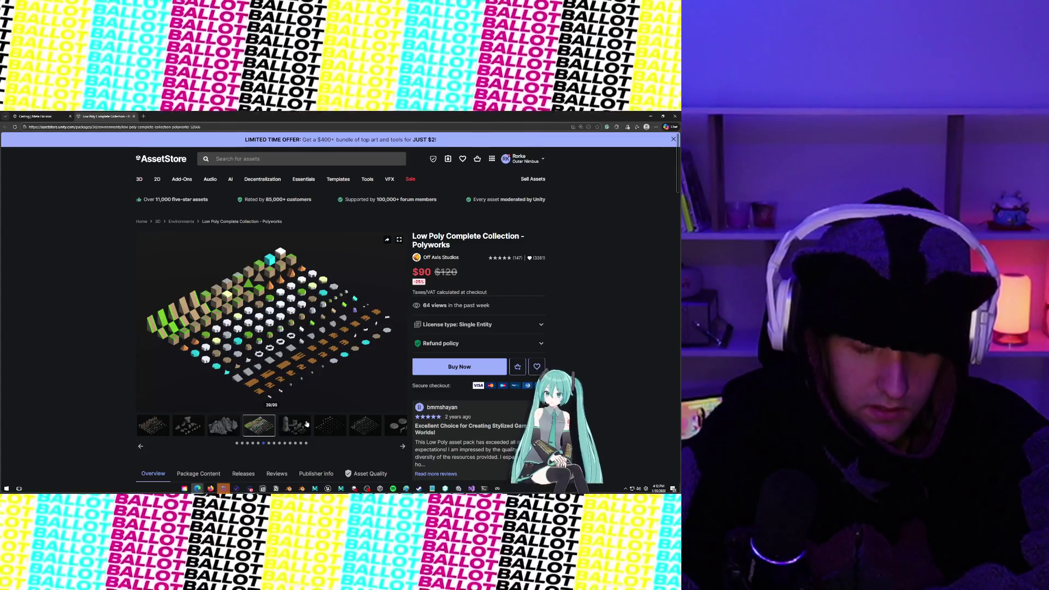
{"action": "left_click", "coordinate": [306, 424]}
{"action": "left_click", "coordinate": [329, 427]}
Step: Bring Rider forward and open GSGCharacterController.cs through Search Everywhere
{"action": "left_click", "coordinate": [471, 488]}
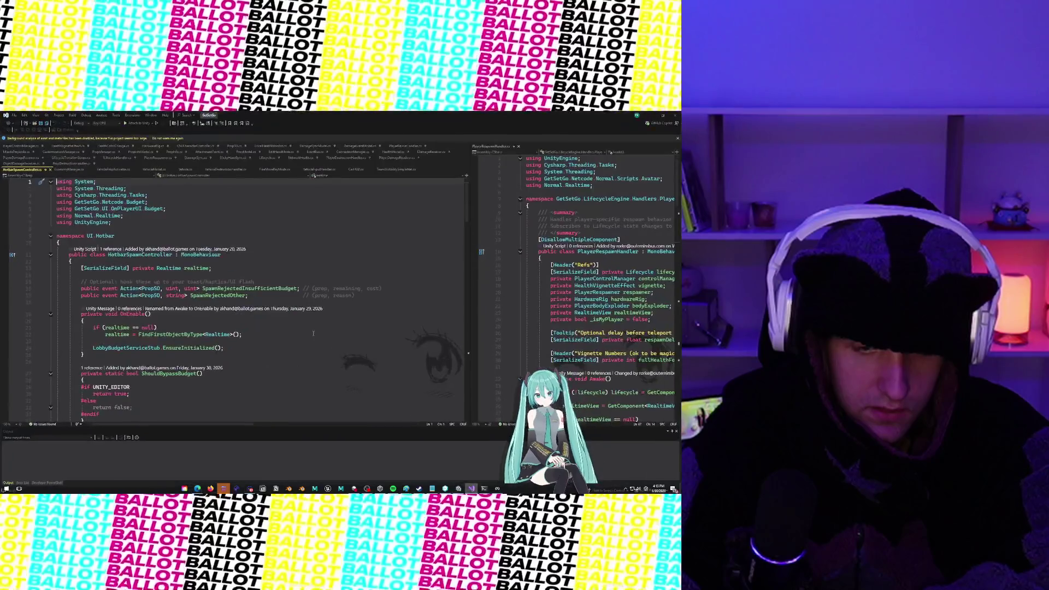
{"action": "left_click", "coordinate": [291, 262]}
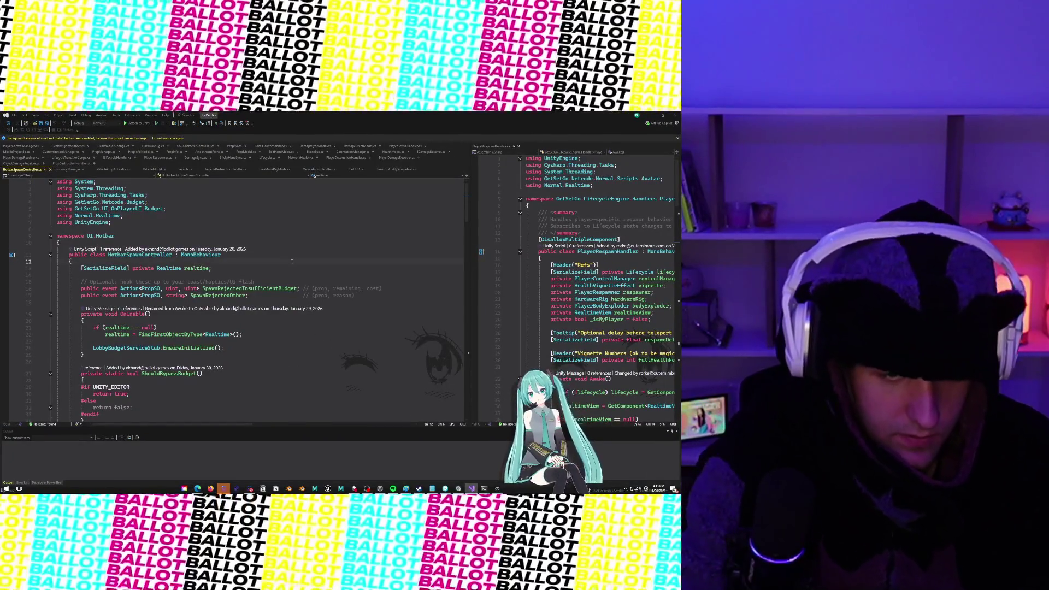
{"action": "type", "text": "GSGChara"}
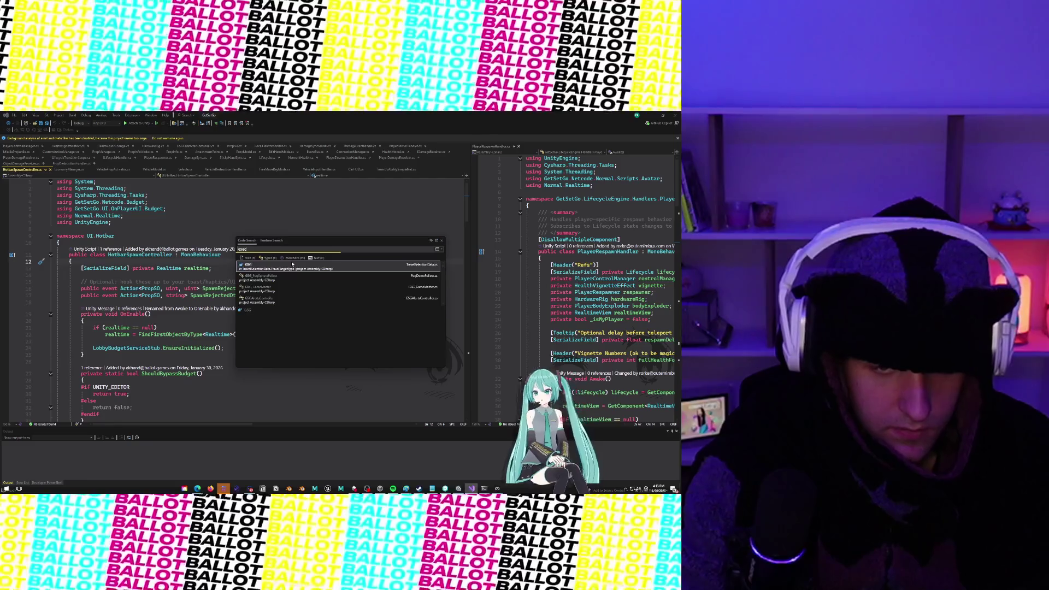
{"action": "key", "text": "Return"}
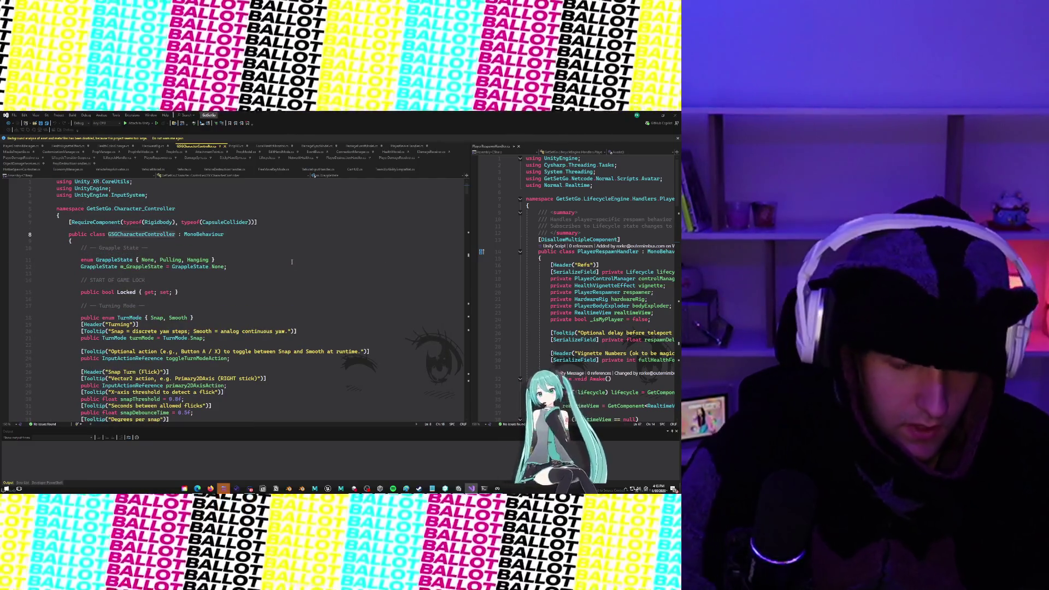
Step: In Awake(), change Locked = false to Locked = true
{"action": "scroll", "coordinate": [273, 281], "scroll_direction": "down", "scroll_amount": 20}
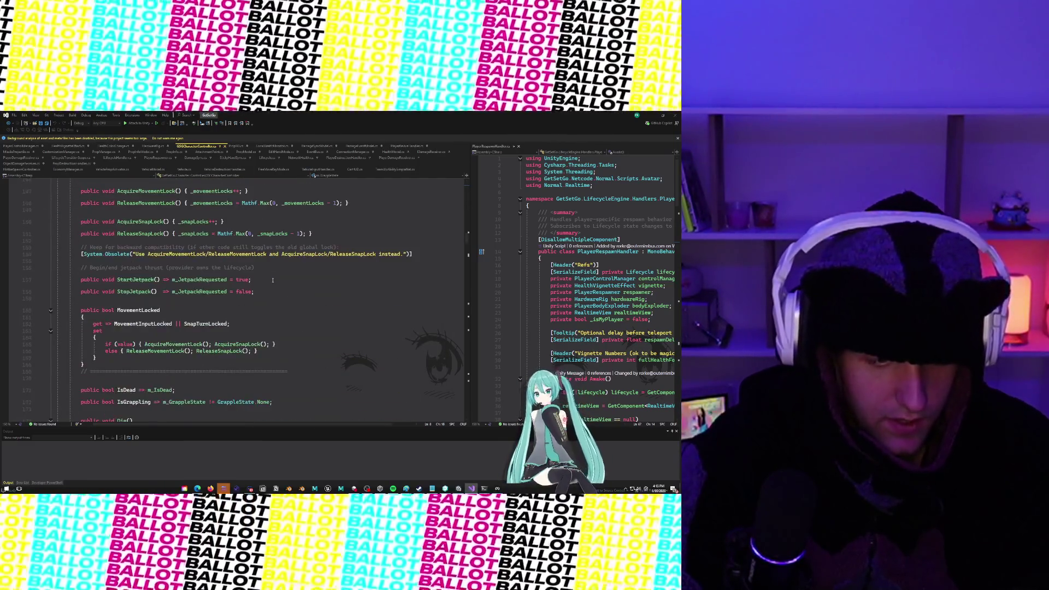
{"action": "scroll", "coordinate": [271, 282], "scroll_direction": "down", "scroll_amount": 6}
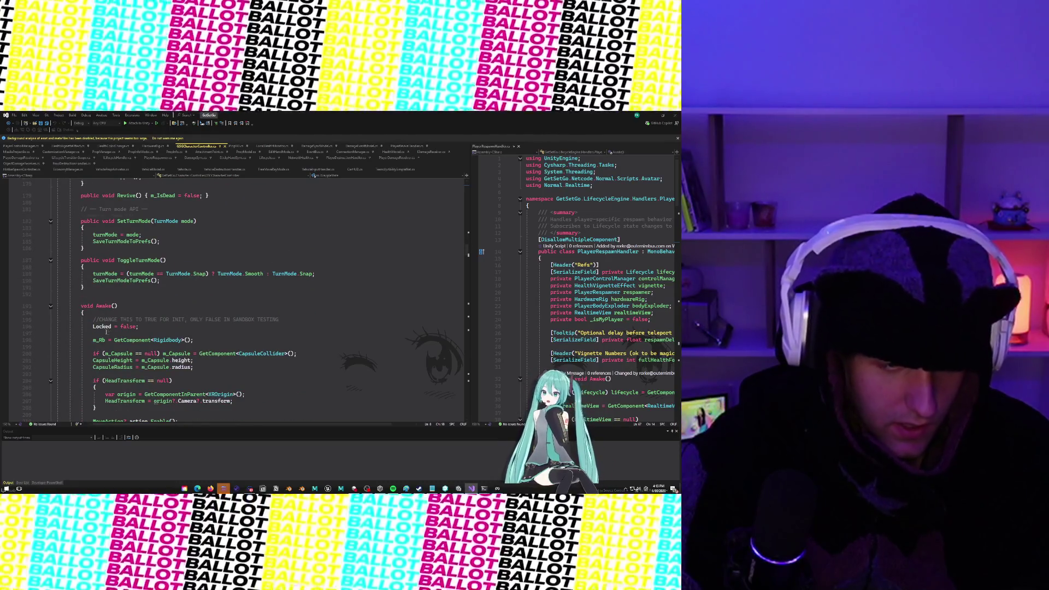
{"action": "left_click", "coordinate": [127, 328]}
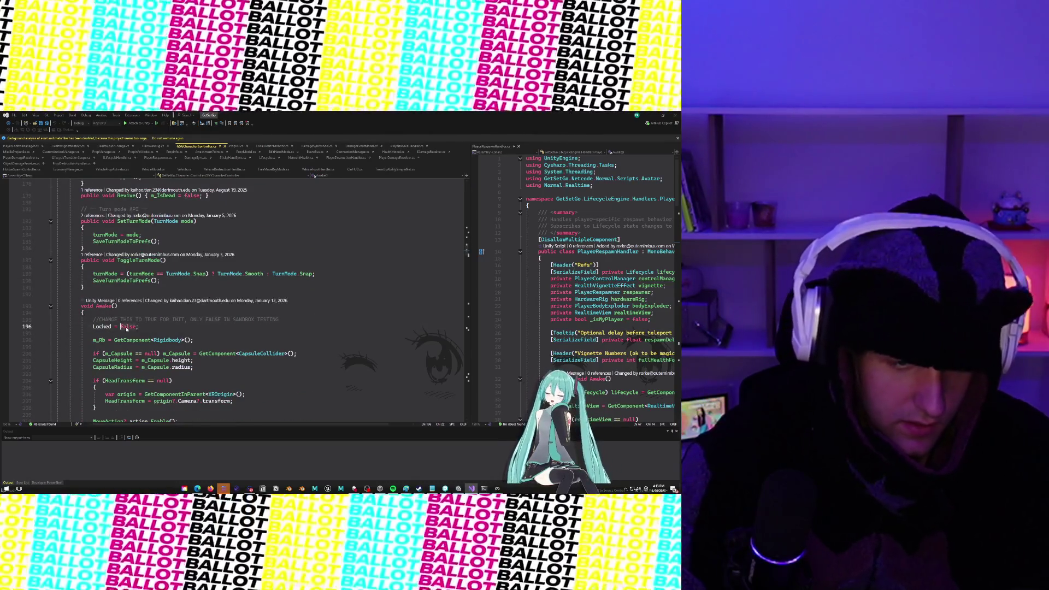
{"action": "double_click", "coordinate": [127, 327]}
{"action": "type", "text": "true"}
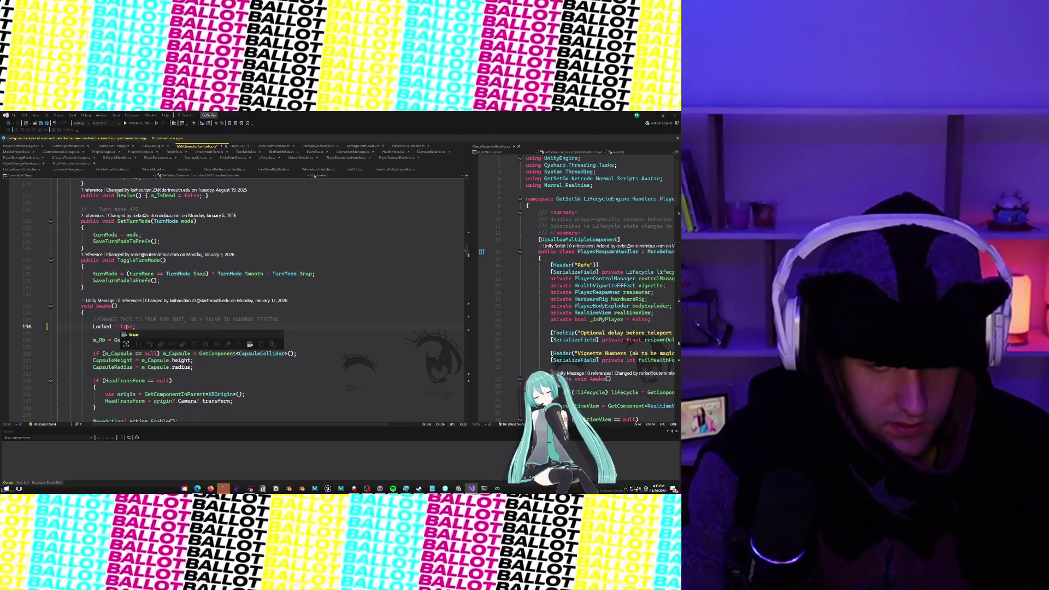
{"action": "key", "text": "End"}
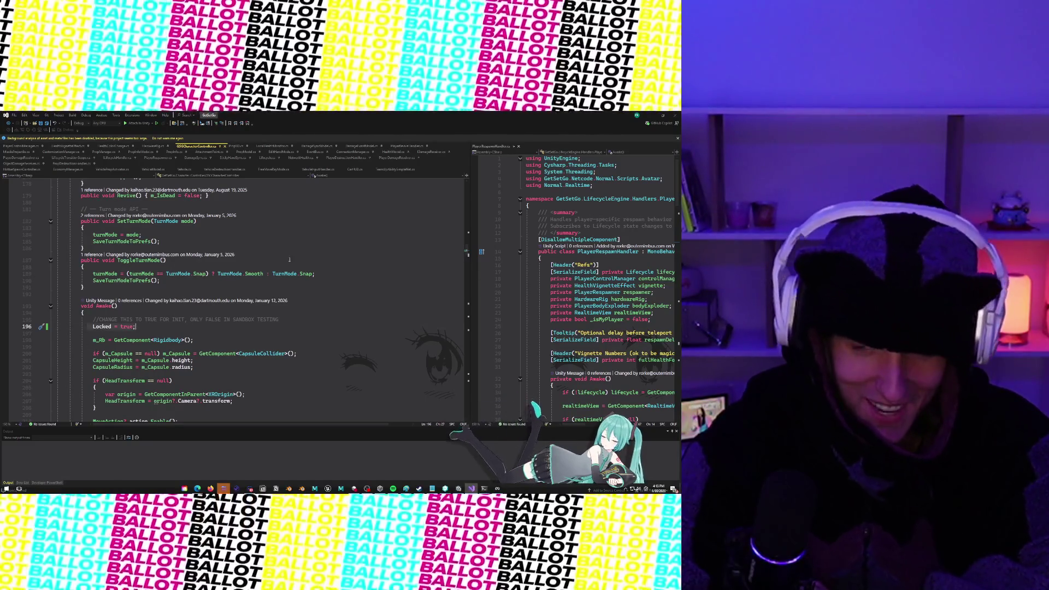
Step: Check the Asset Store and Unity windows, then return to Rider and select true on the Locked line
{"action": "left_click", "coordinate": [649, 114]}
{"action": "left_click", "coordinate": [649, 113]}
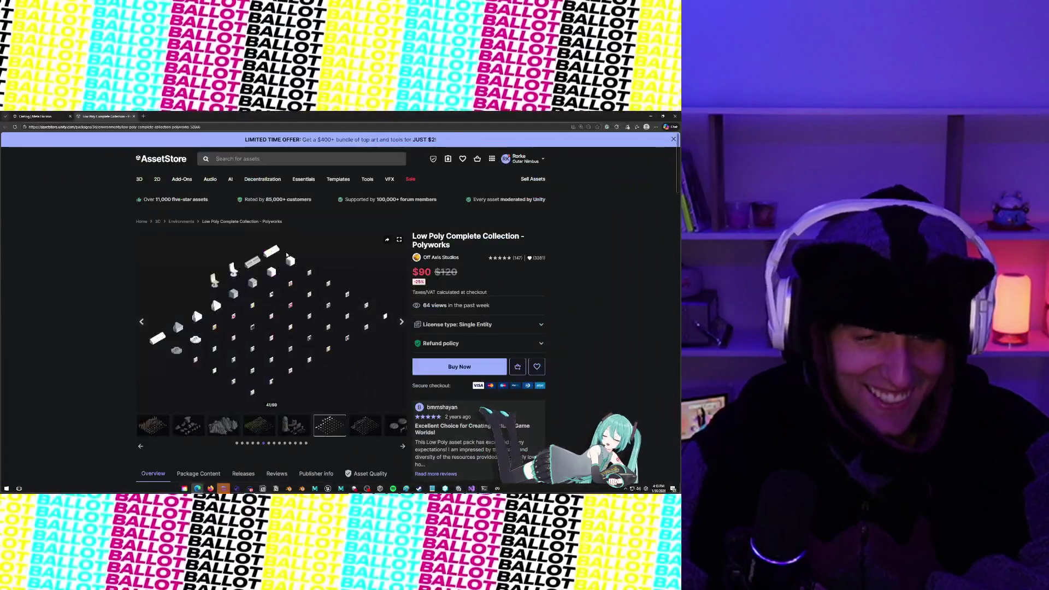
{"action": "left_click", "coordinate": [455, 489]}
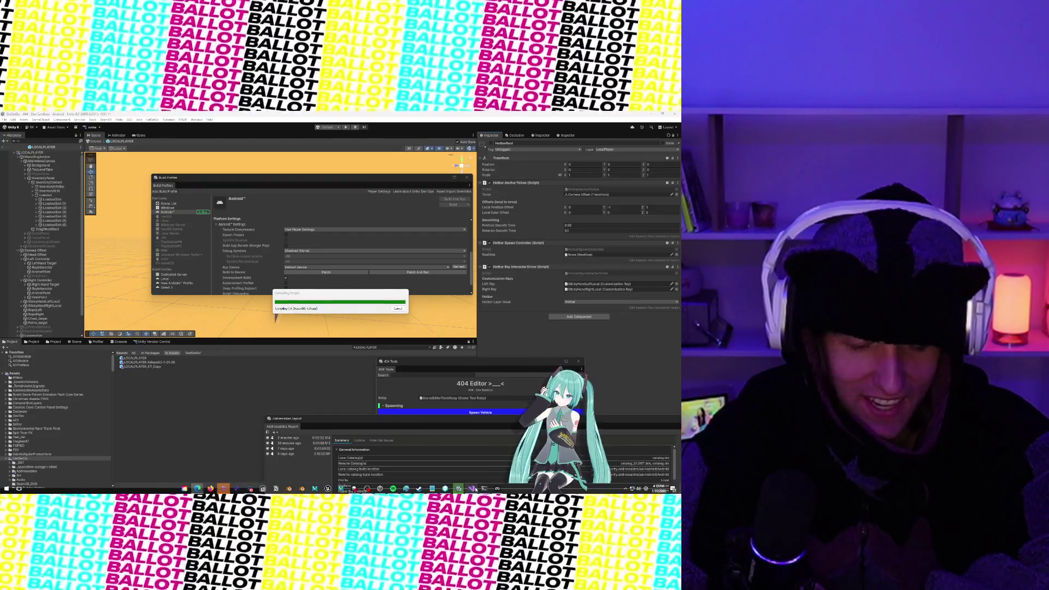
{"action": "left_click", "coordinate": [473, 489]}
{"action": "double_click", "coordinate": [124, 327]}
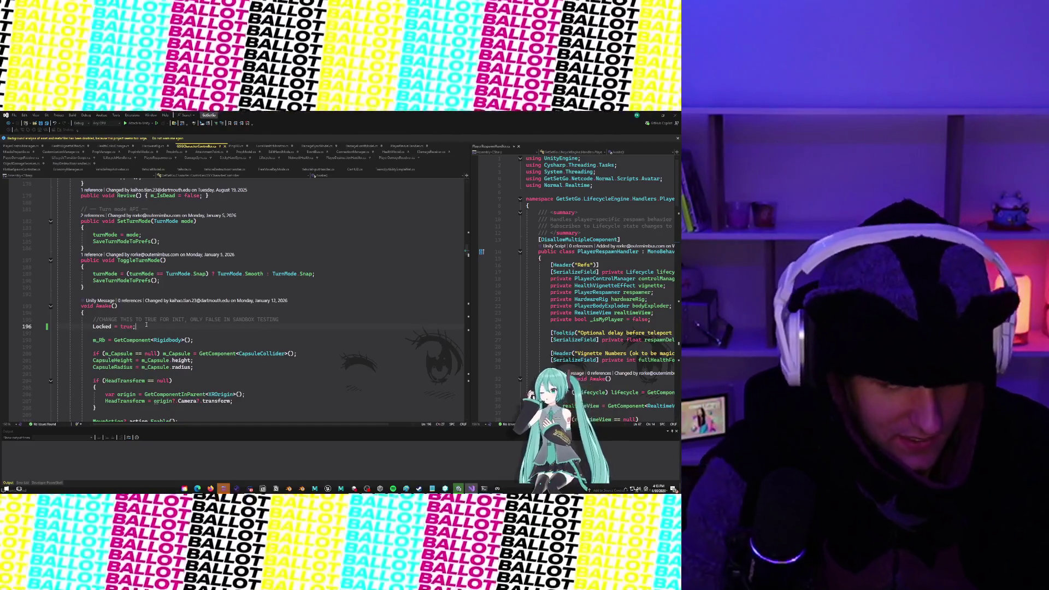
Step: Below Locked = true, add an #if UNITY_EDITOR block setting Locked = false, closed by #endif
{"action": "left_click", "coordinate": [147, 326]}
{"action": "key", "text": "Return"}
{"action": "type", "text": "#if "}
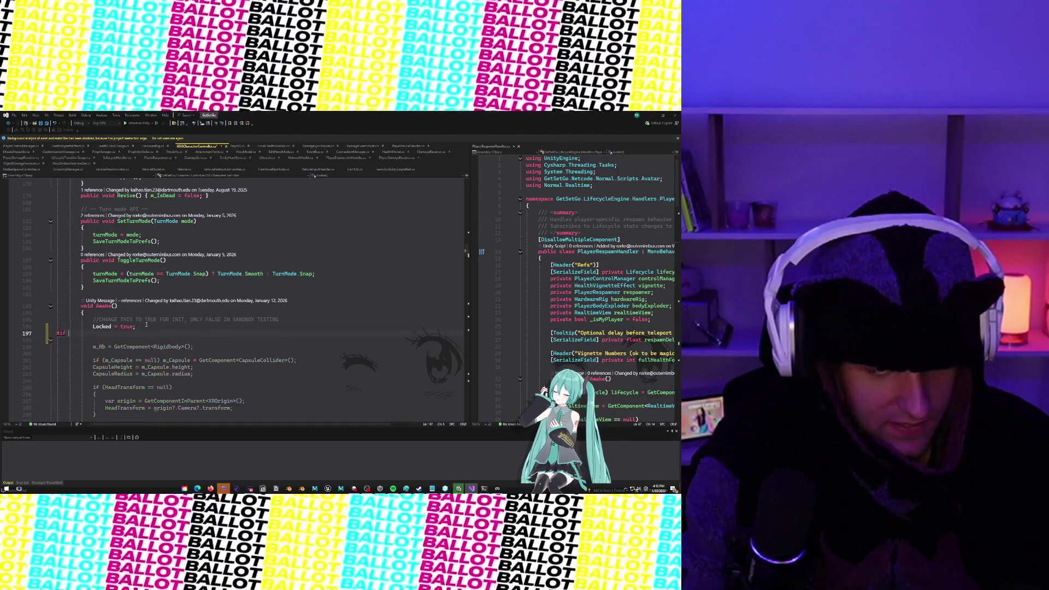
{"action": "type", "text": "UNITY_EDITO"}
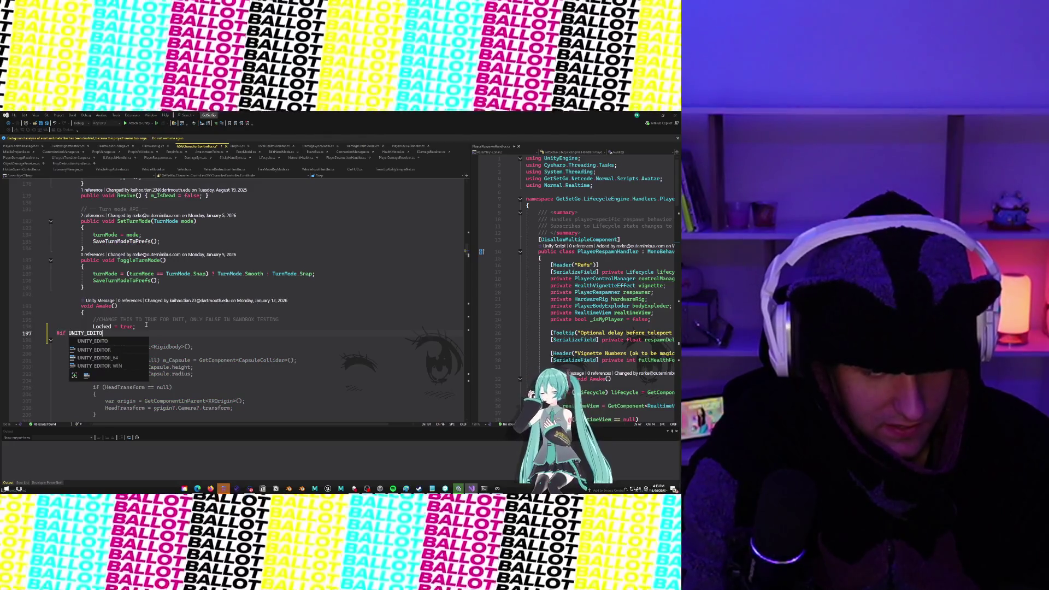
{"action": "type", "text": "R"}
{"action": "key", "text": "Return"}
{"action": "type", "text": "l"}
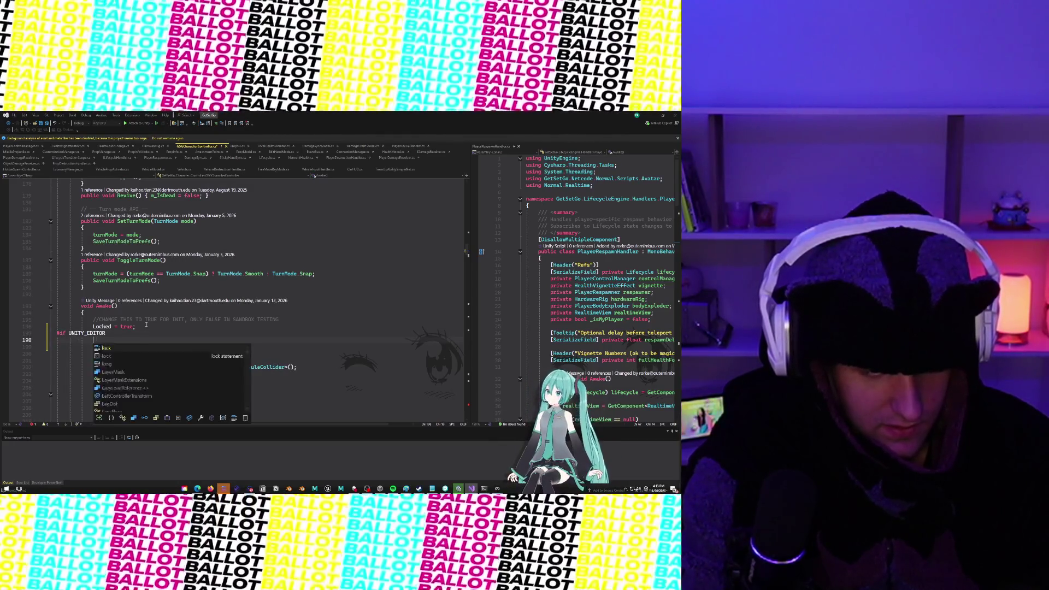
{"action": "type", "text": "ocked"}
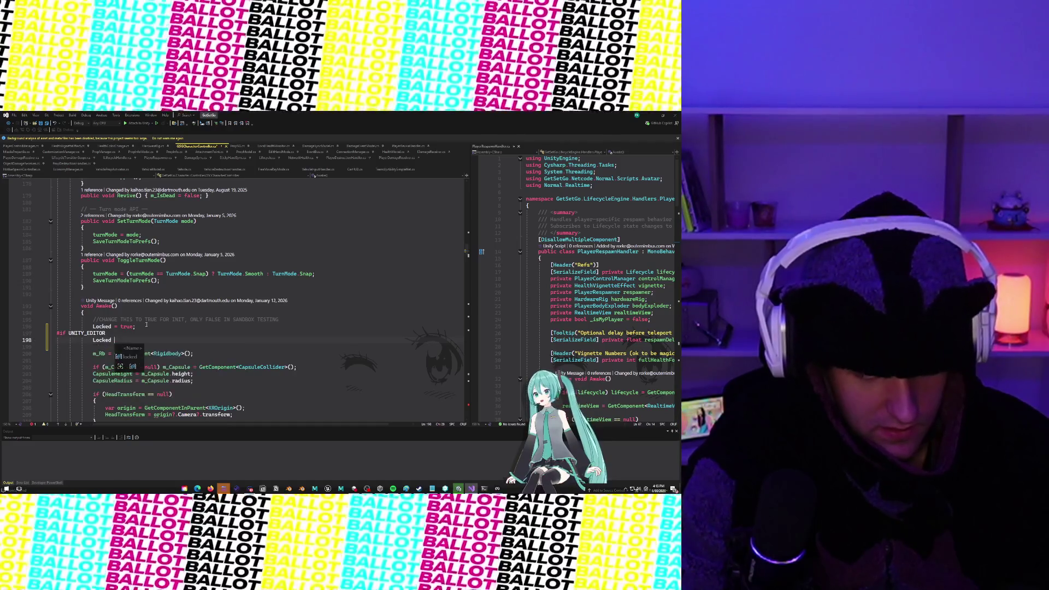
{"action": "type", "text": " = false;"}
{"action": "key", "text": "Tab"}
{"action": "key", "text": "Return"}
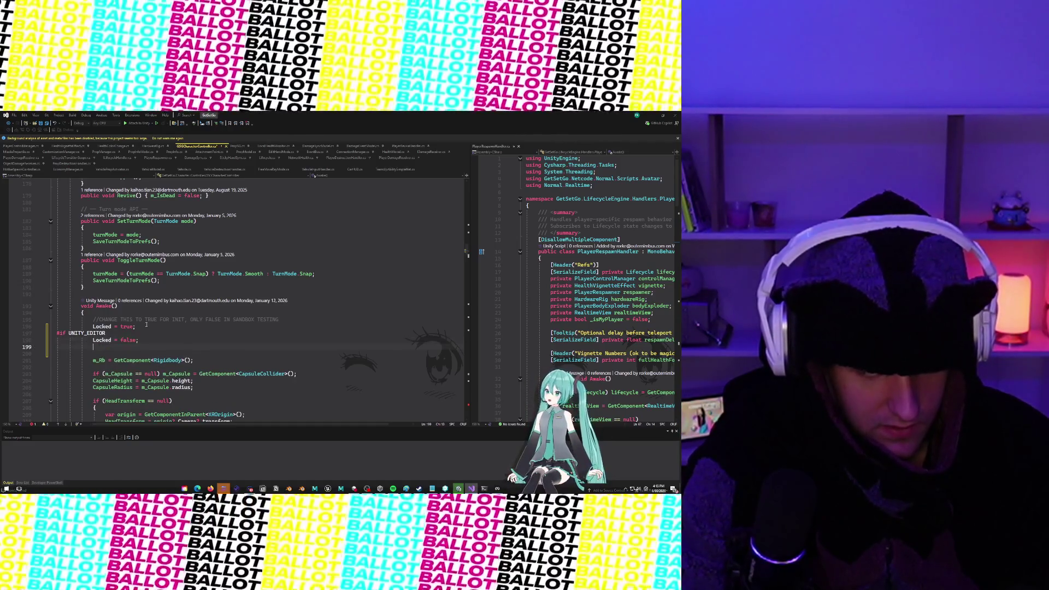
{"action": "type", "text": "#endif"}
{"action": "left_click", "coordinate": [146, 325]}
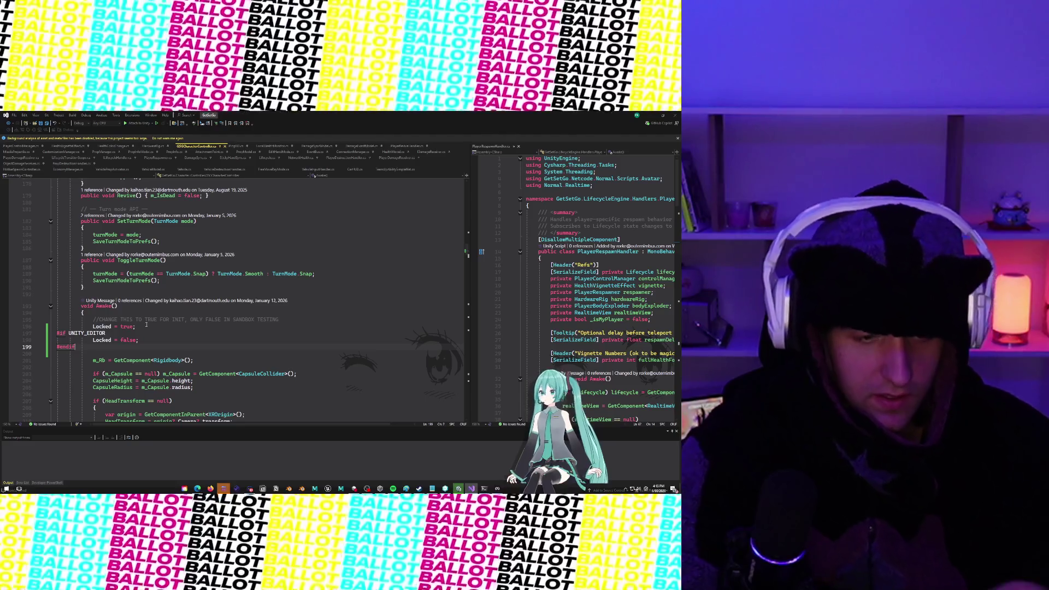
Step: Search the code with Ctrl+T for GSGCharacterController
{"action": "left_click", "coordinate": [318, 294]}
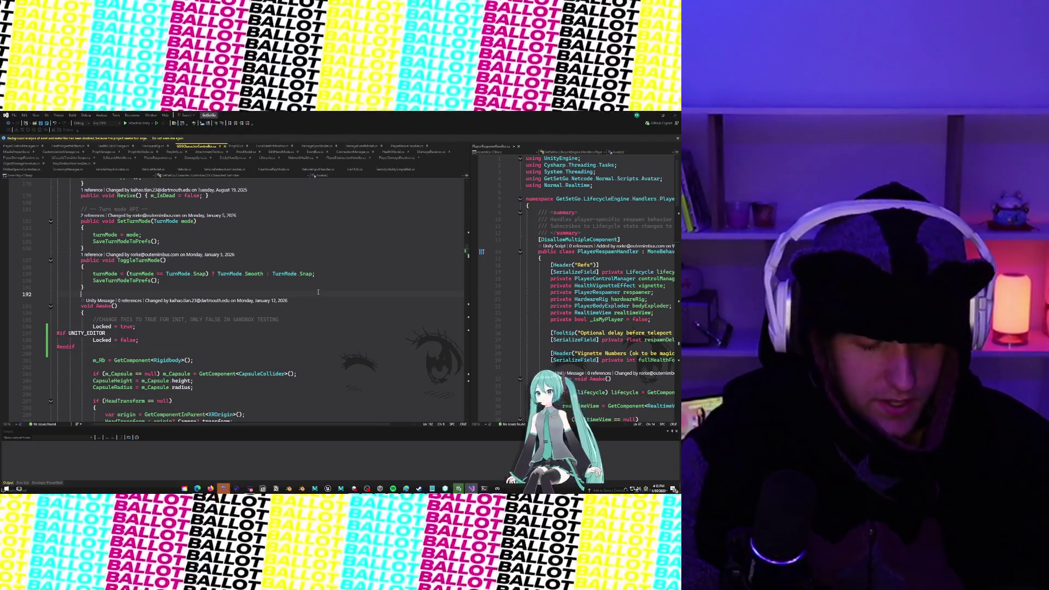
{"action": "key", "text": "ctrl+t"}
{"action": "type", "text": "GSGCharac"}
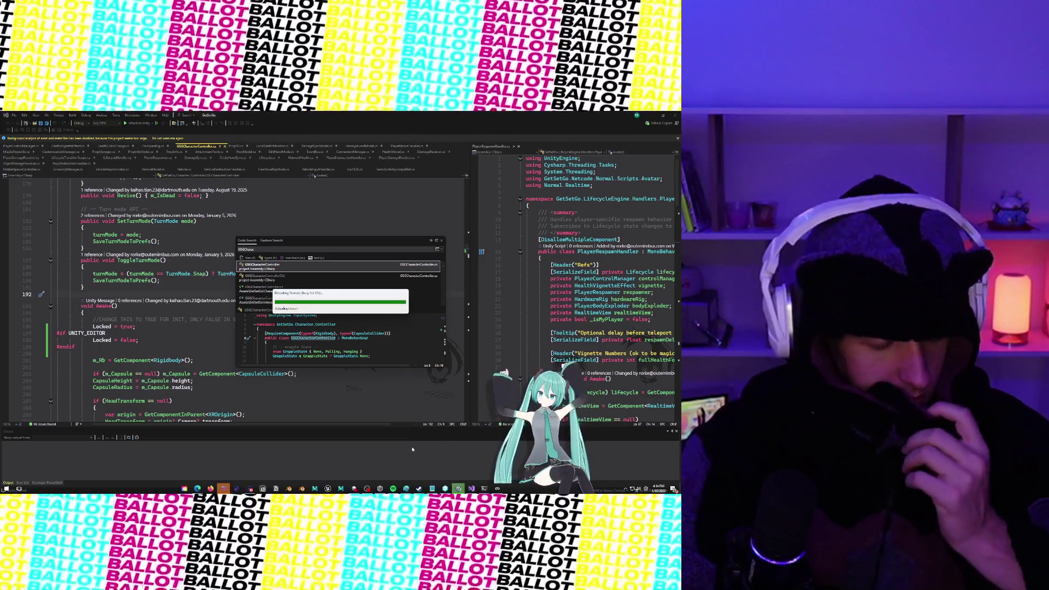
Step: Return to the Asset Store page and page the Polyworks gallery forward to image 44
{"action": "mouse_move", "coordinate": [199, 492]}
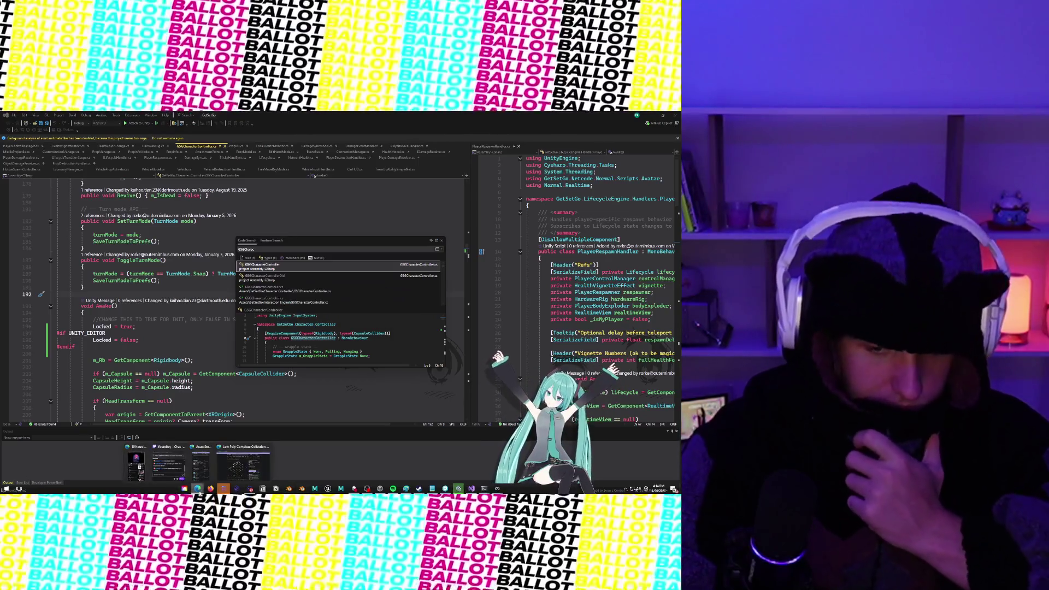
{"action": "left_click", "coordinate": [243, 465]}
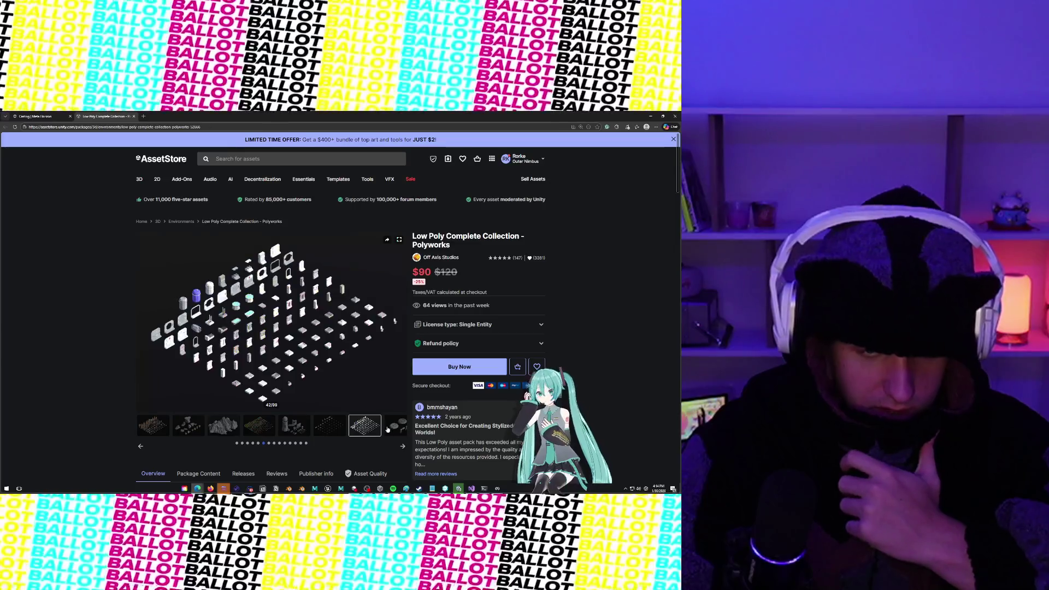
{"action": "left_click", "coordinate": [396, 425]}
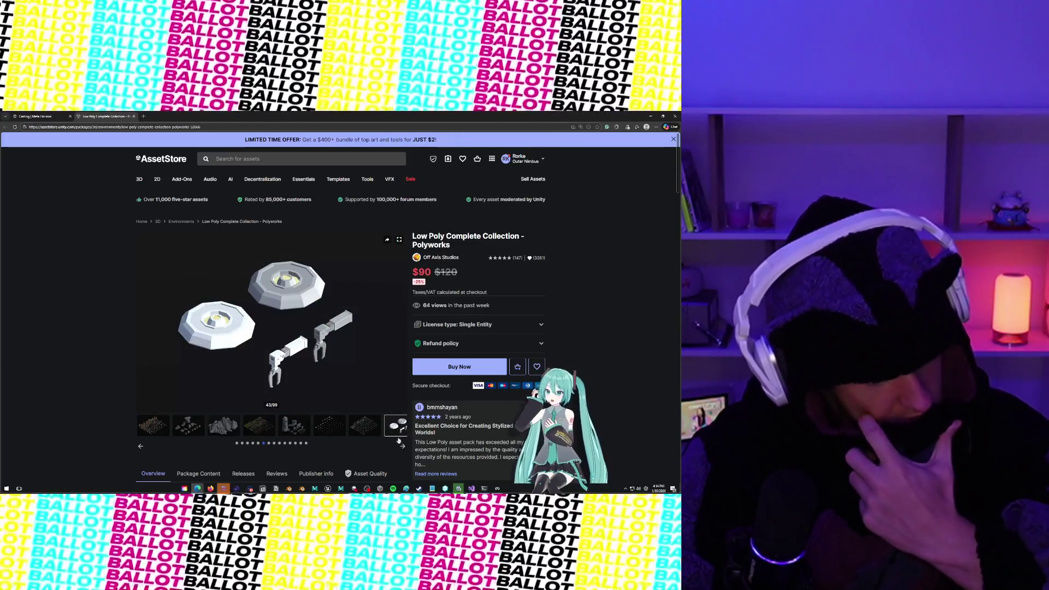
{"action": "left_click", "coordinate": [403, 446]}
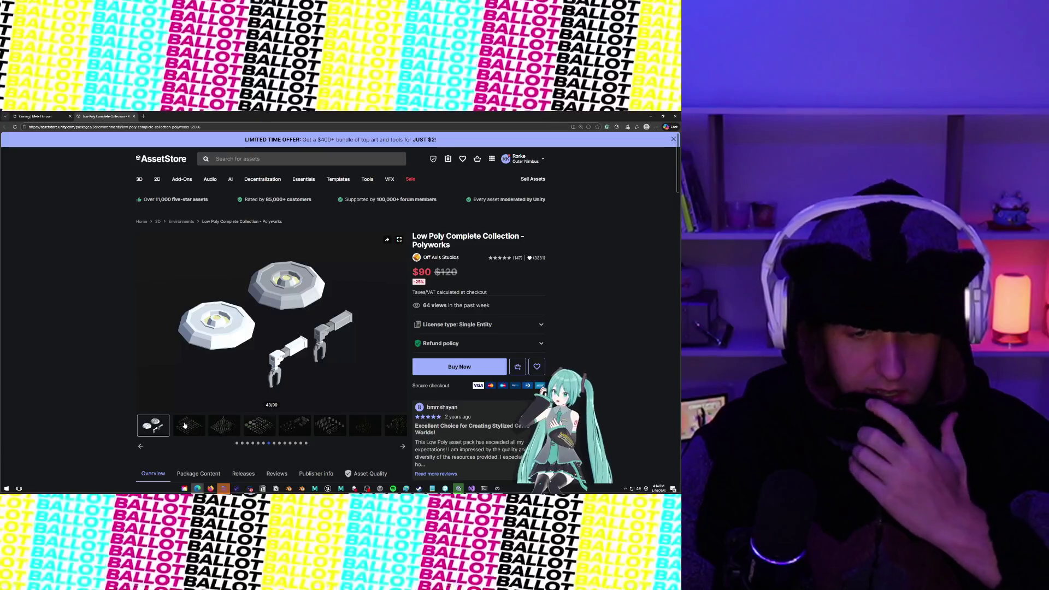
{"action": "left_click", "coordinate": [403, 446]}
{"action": "left_click", "coordinate": [223, 425]}
{"action": "left_click", "coordinate": [199, 428]}
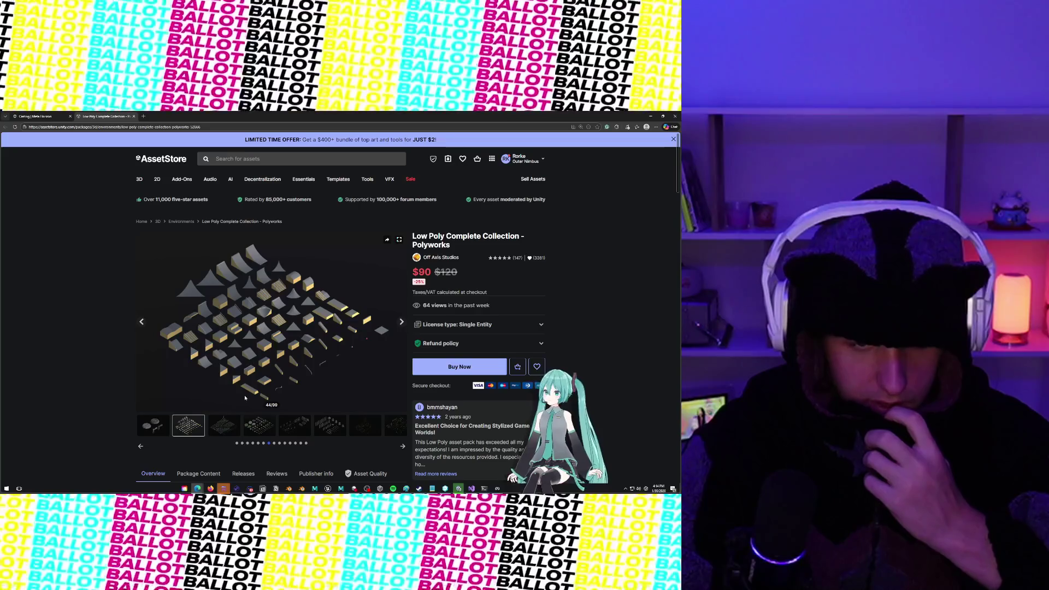
Step: Browse gallery images 45 through 54, ending on the island tower scene
{"action": "left_click", "coordinate": [224, 432]}
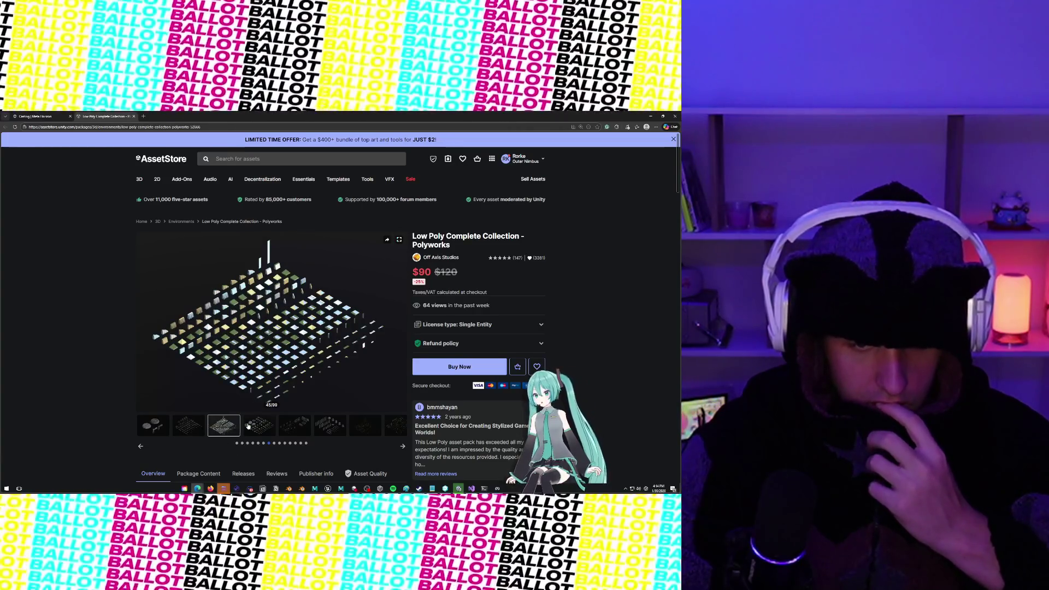
{"action": "left_click", "coordinate": [249, 426]}
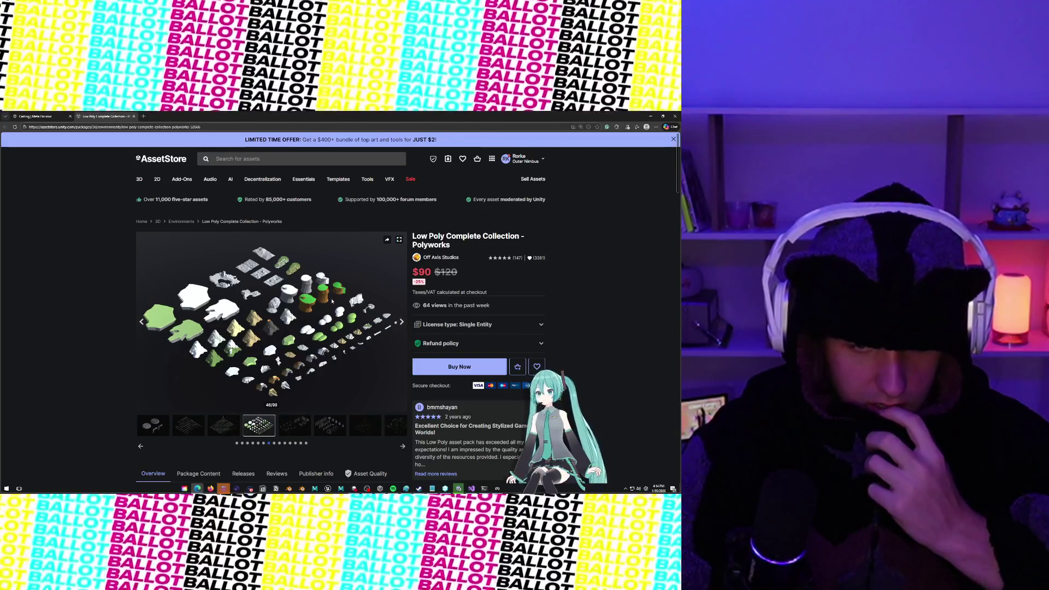
{"action": "left_click", "coordinate": [299, 426]}
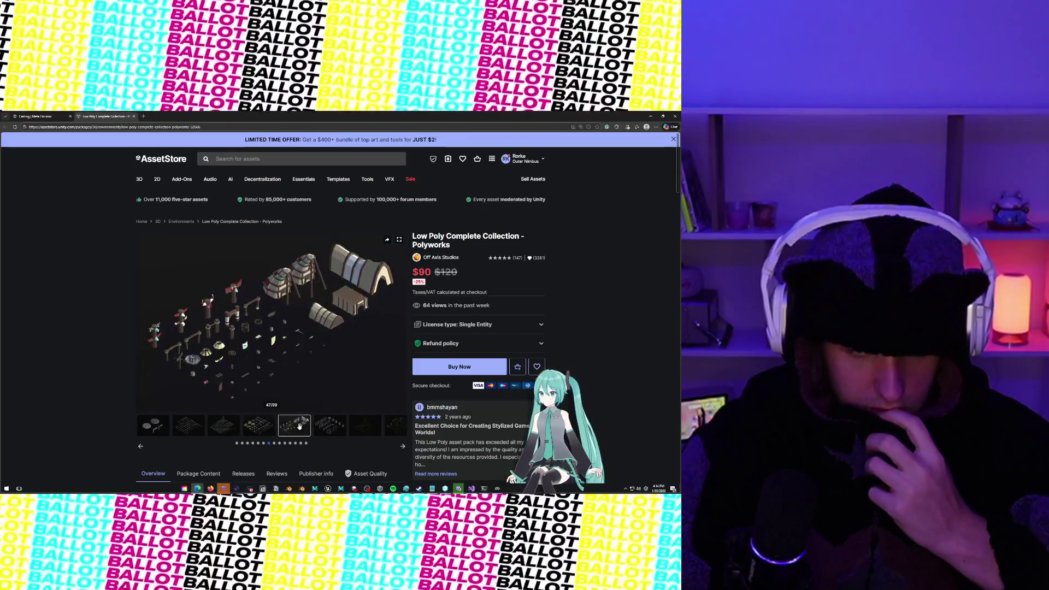
{"action": "left_click", "coordinate": [340, 427]}
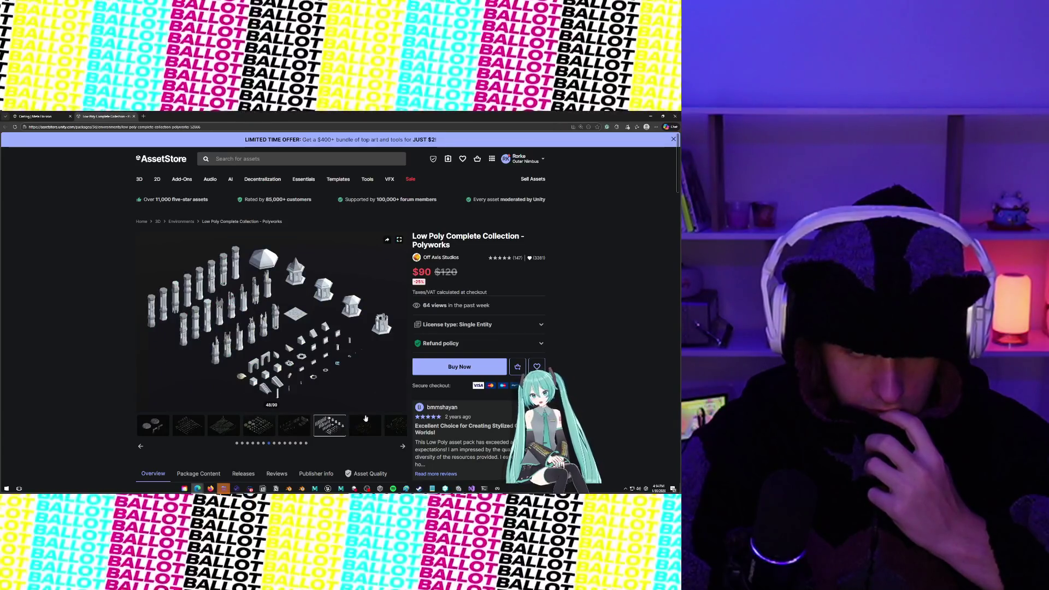
{"action": "left_click", "coordinate": [365, 420]}
{"action": "left_click", "coordinate": [390, 436]}
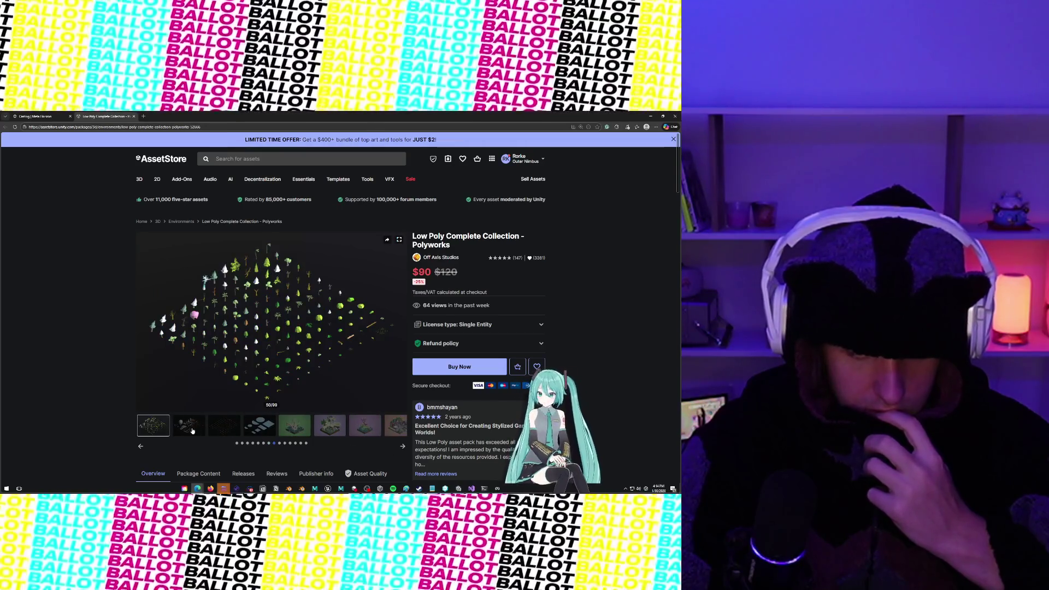
{"action": "left_click", "coordinate": [192, 432]}
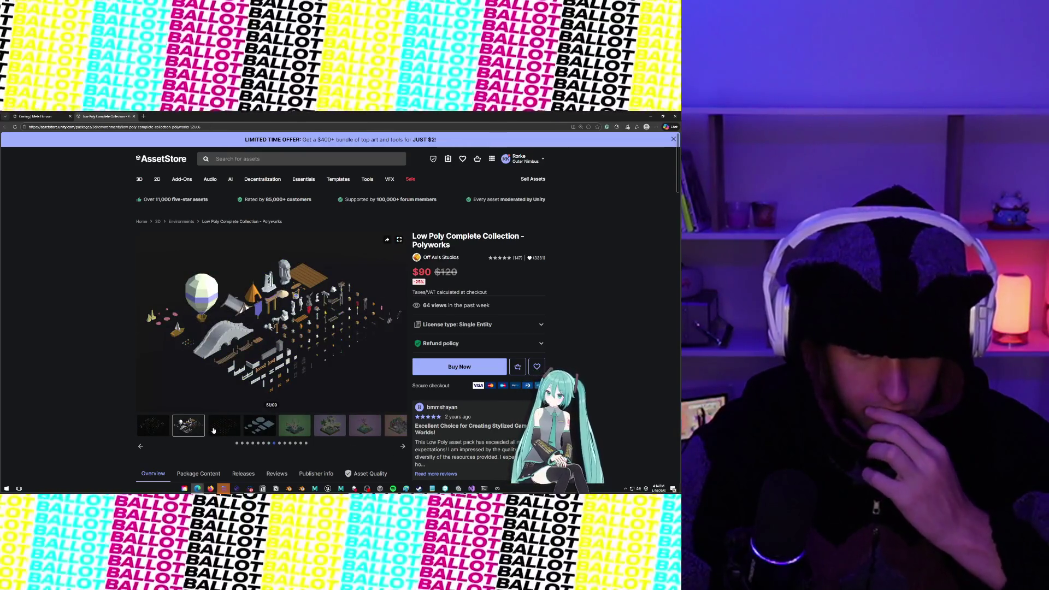
{"action": "left_click", "coordinate": [259, 428]}
{"action": "left_click", "coordinate": [295, 430]}
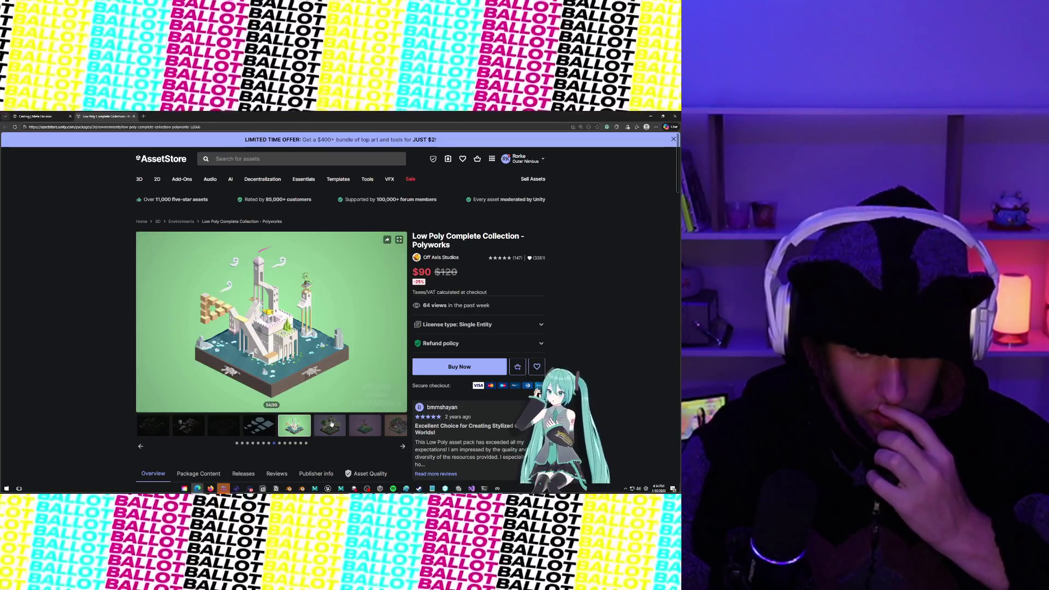
Step: Step through gallery images 55 to 59, past the temple, chess and desert scenes, to the castle at 60
{"action": "left_click", "coordinate": [331, 424]}
{"action": "left_click", "coordinate": [367, 425]}
{"action": "left_click", "coordinate": [394, 430]}
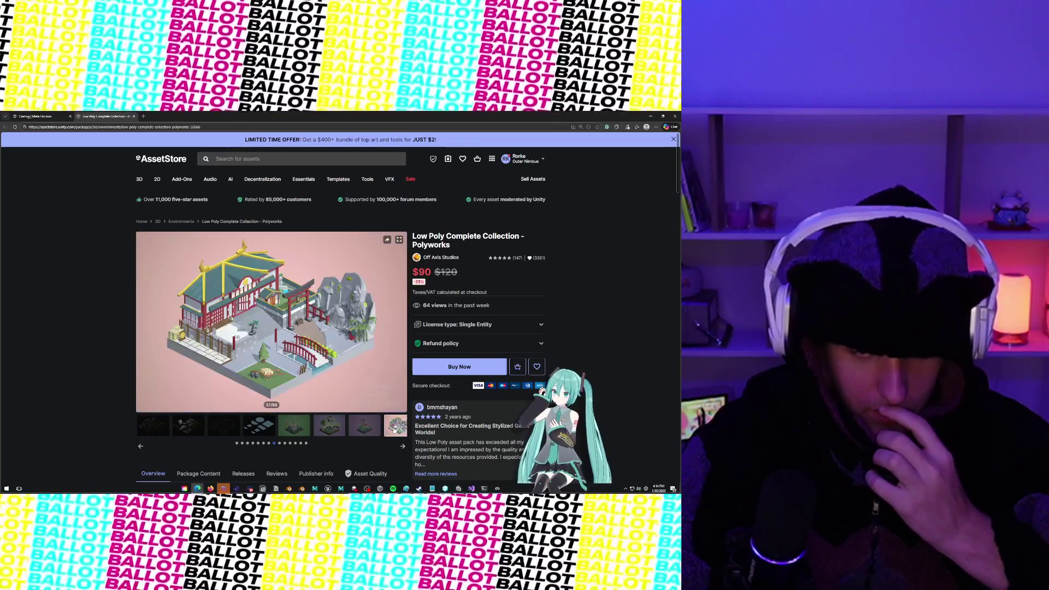
{"action": "left_click", "coordinate": [402, 446]}
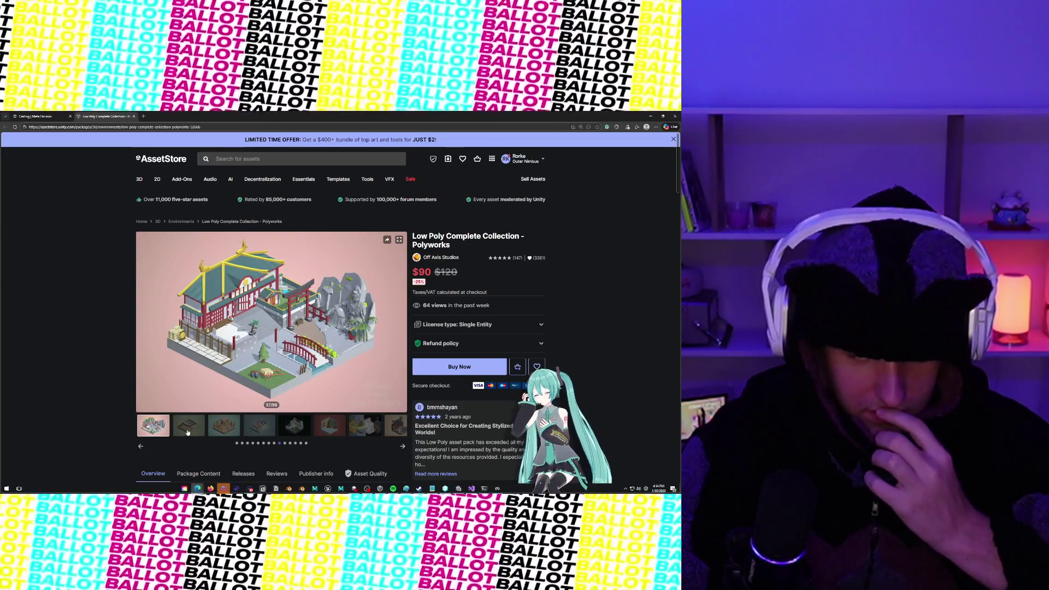
{"action": "left_click", "coordinate": [188, 432]}
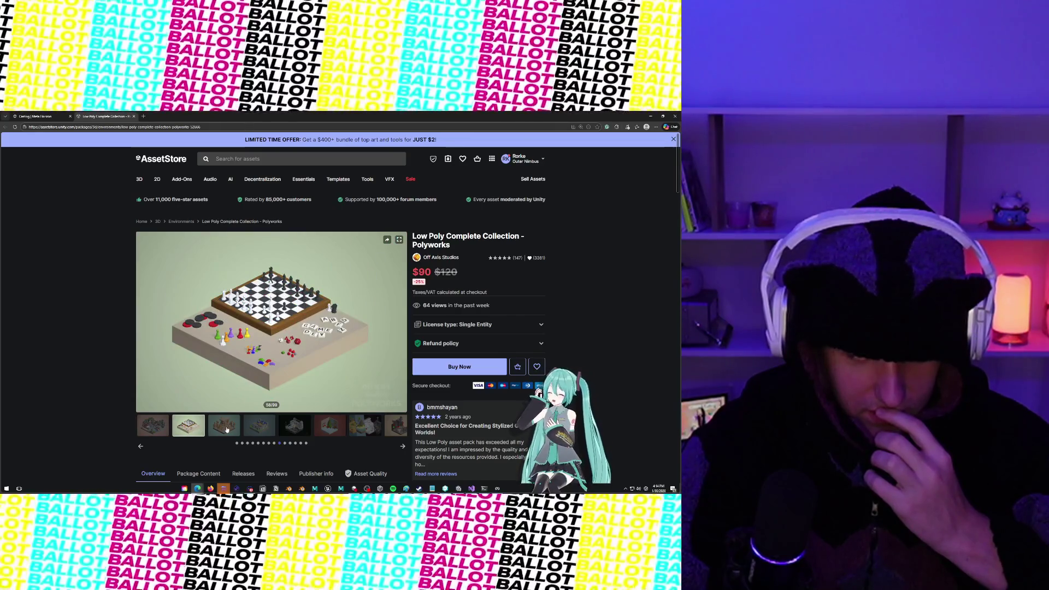
{"action": "left_click", "coordinate": [170, 425]}
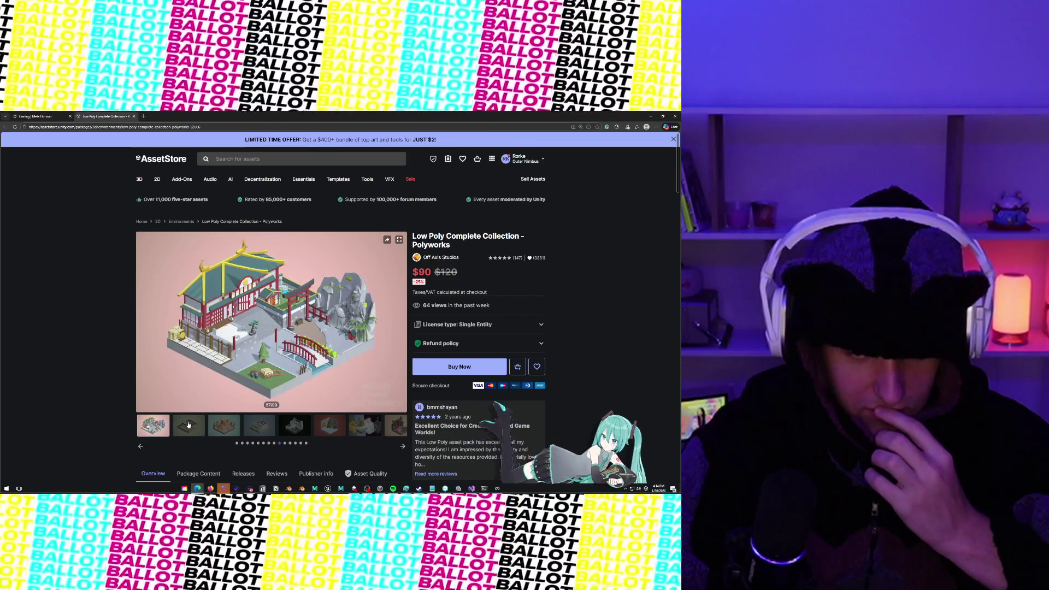
{"action": "left_click", "coordinate": [231, 423]}
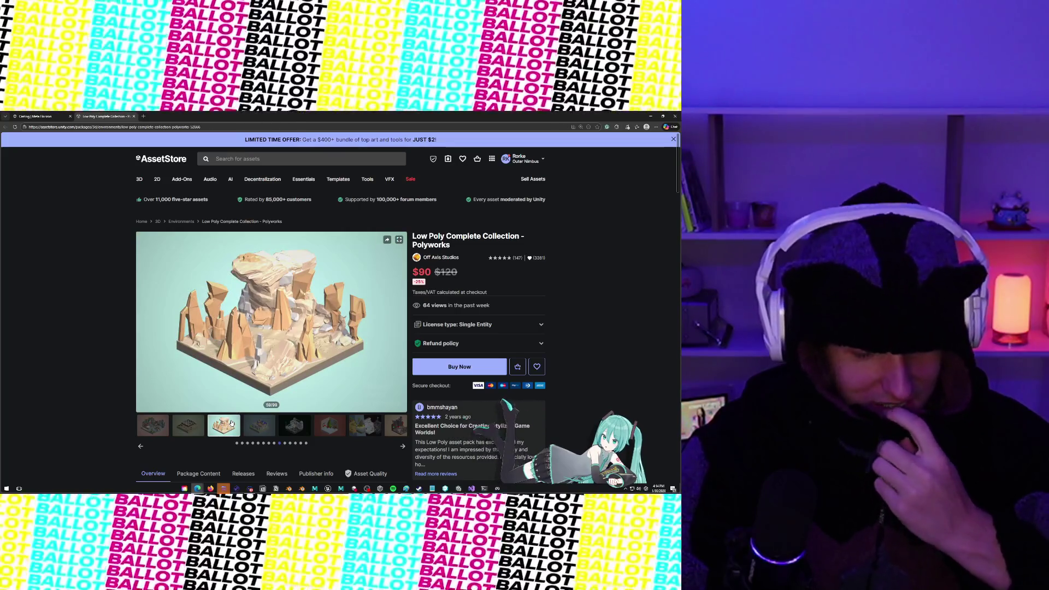
{"action": "left_click", "coordinate": [261, 420]}
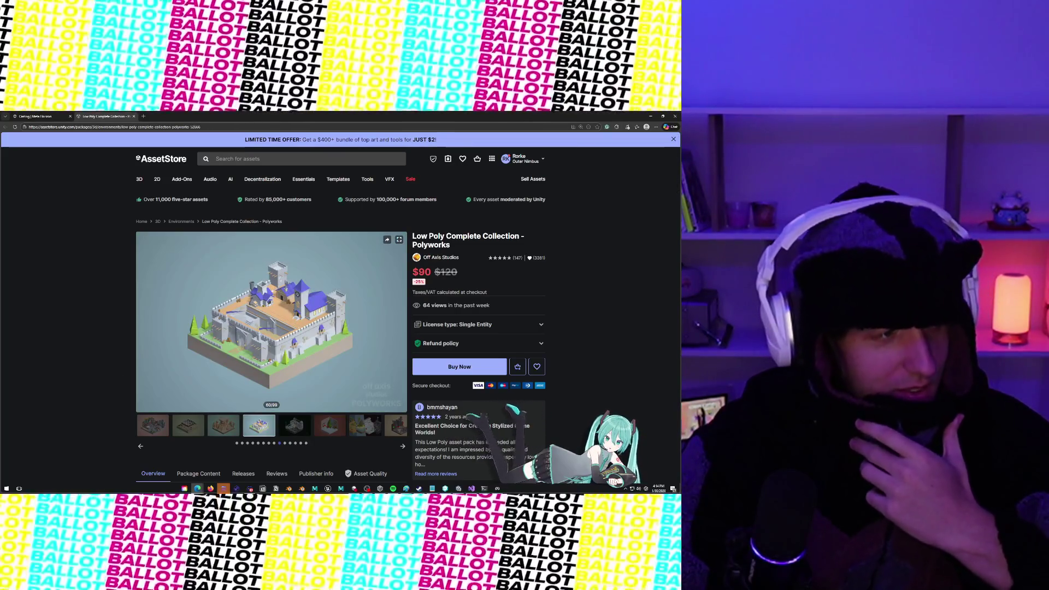
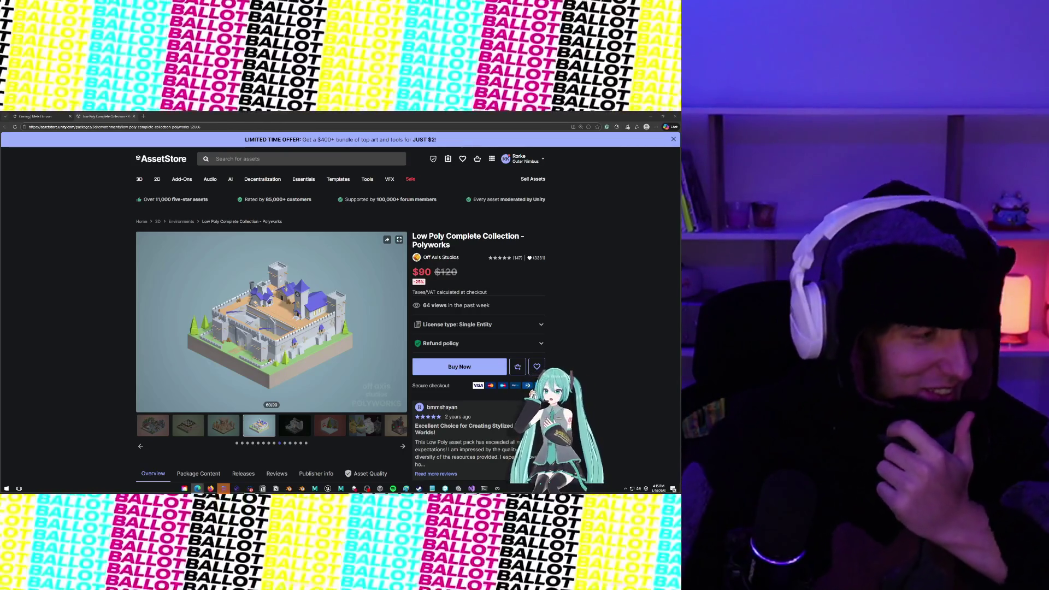
Step: Step through the Polyworks preview images from 64 of 99 to about 80 of 99
{"action": "left_click", "coordinate": [299, 424]}
{"action": "left_click", "coordinate": [330, 425]}
{"action": "left_click", "coordinate": [365, 425]}
{"action": "left_click", "coordinate": [395, 430]}
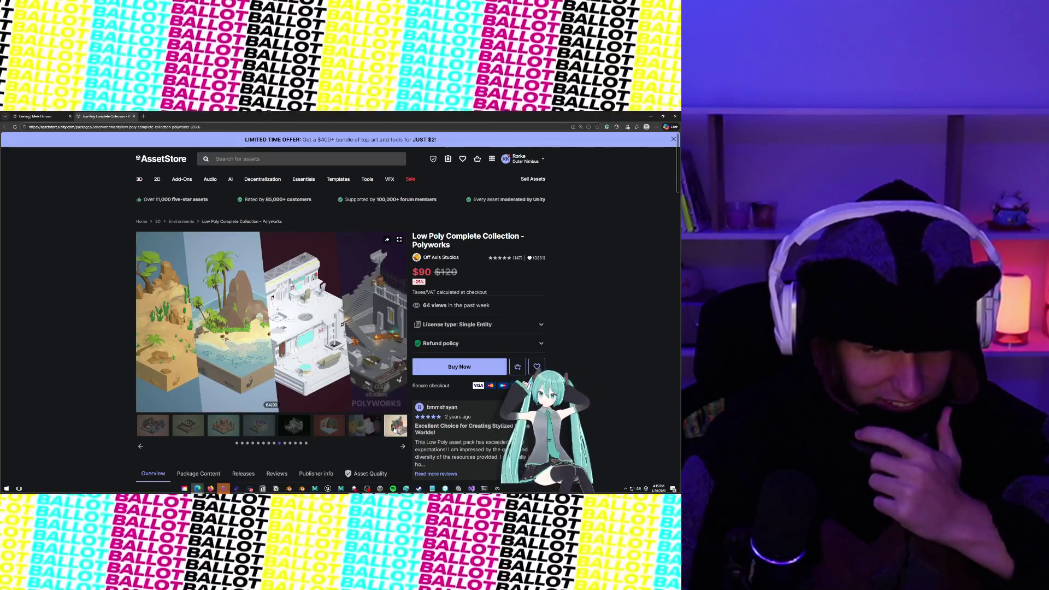
{"action": "left_click", "coordinate": [403, 448]}
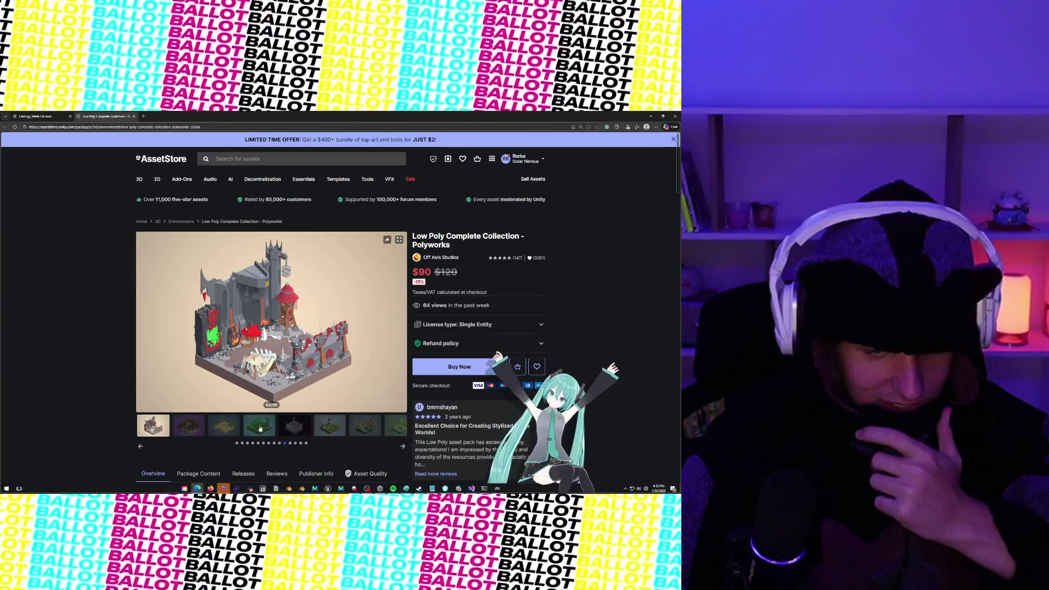
{"action": "left_click", "coordinate": [221, 429]}
{"action": "left_click", "coordinate": [259, 430]}
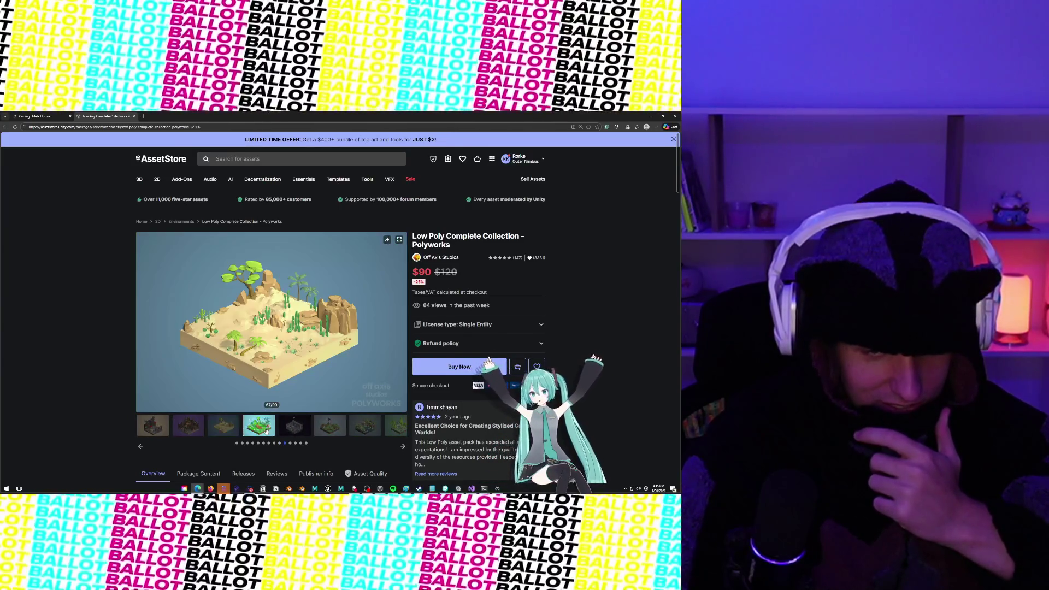
{"action": "left_click", "coordinate": [295, 432]}
{"action": "left_click", "coordinate": [330, 425]}
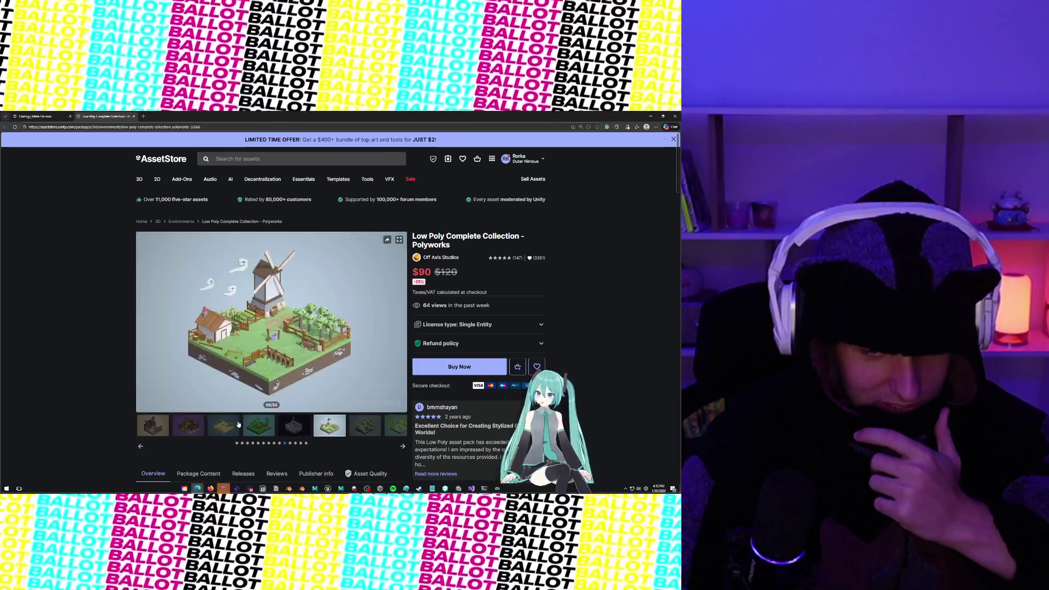
{"action": "left_click", "coordinate": [223, 426]}
{"action": "left_click", "coordinate": [259, 425]}
{"action": "left_click", "coordinate": [330, 426]}
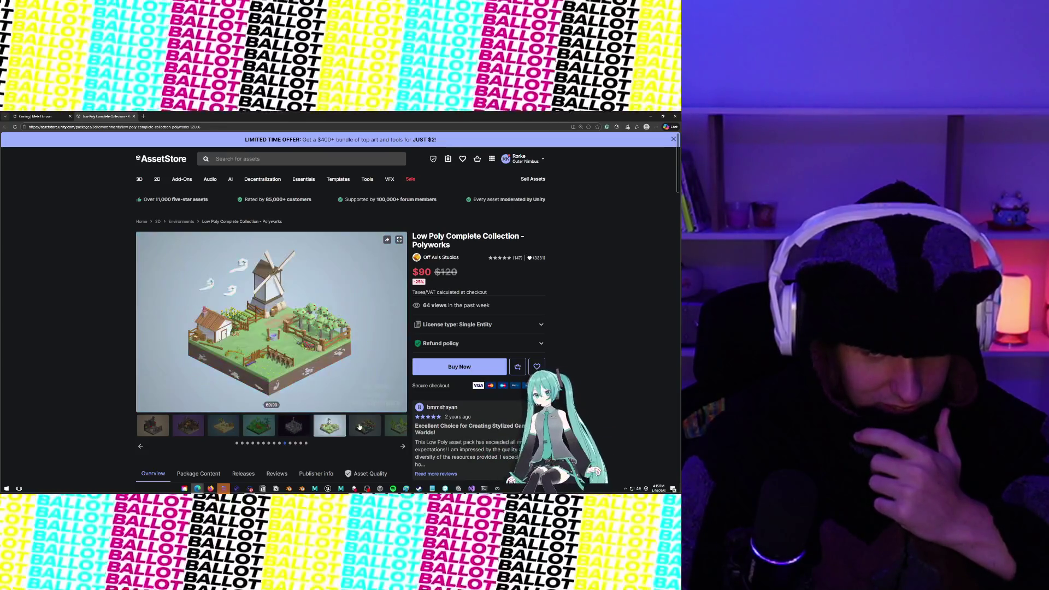
{"action": "left_click", "coordinate": [398, 429]}
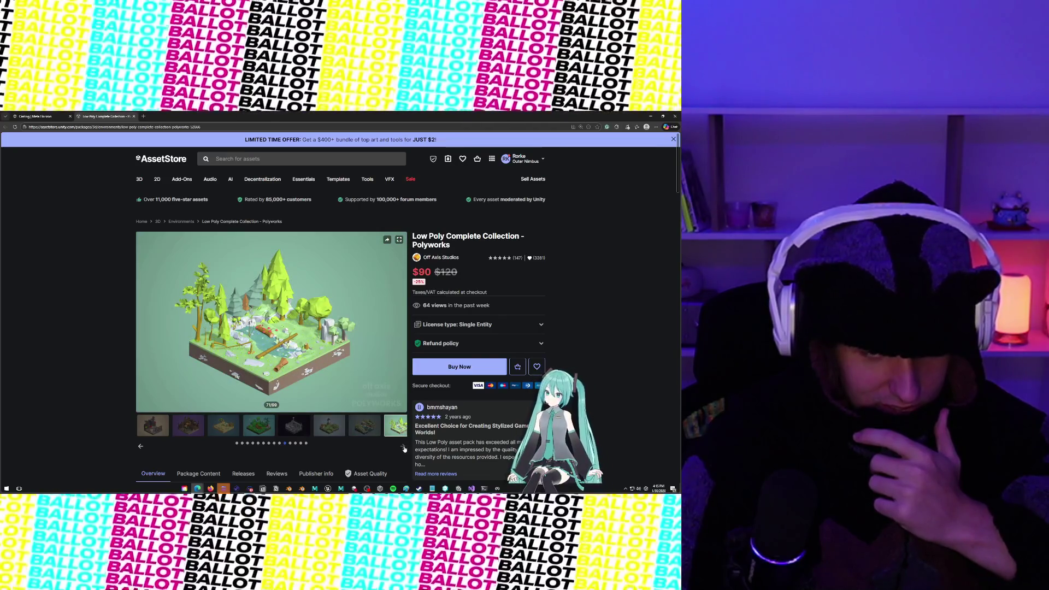
{"action": "left_click", "coordinate": [194, 422]}
{"action": "left_click", "coordinate": [259, 425]}
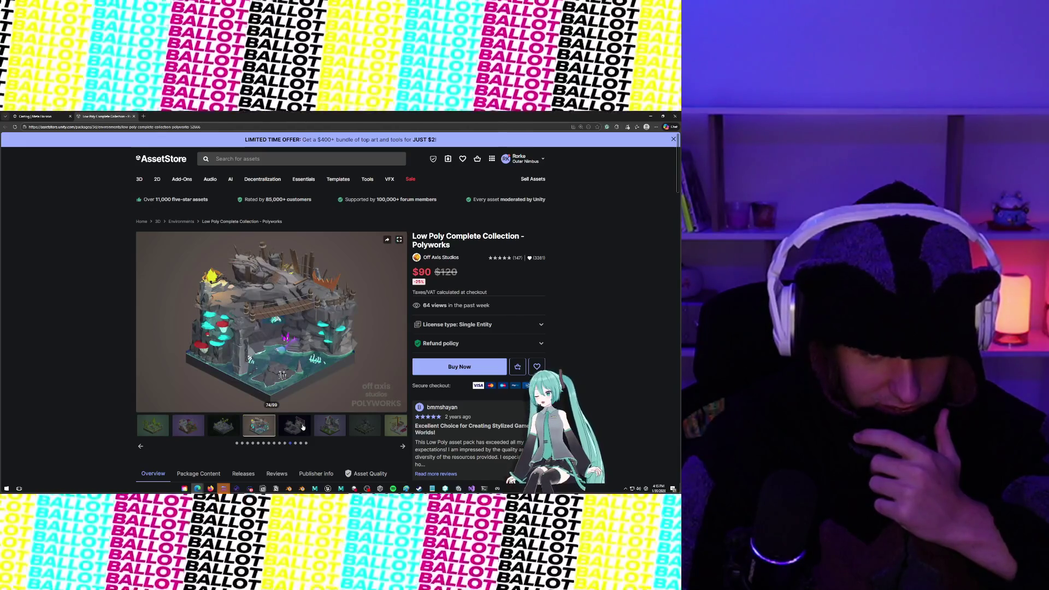
{"action": "left_click", "coordinate": [303, 427]}
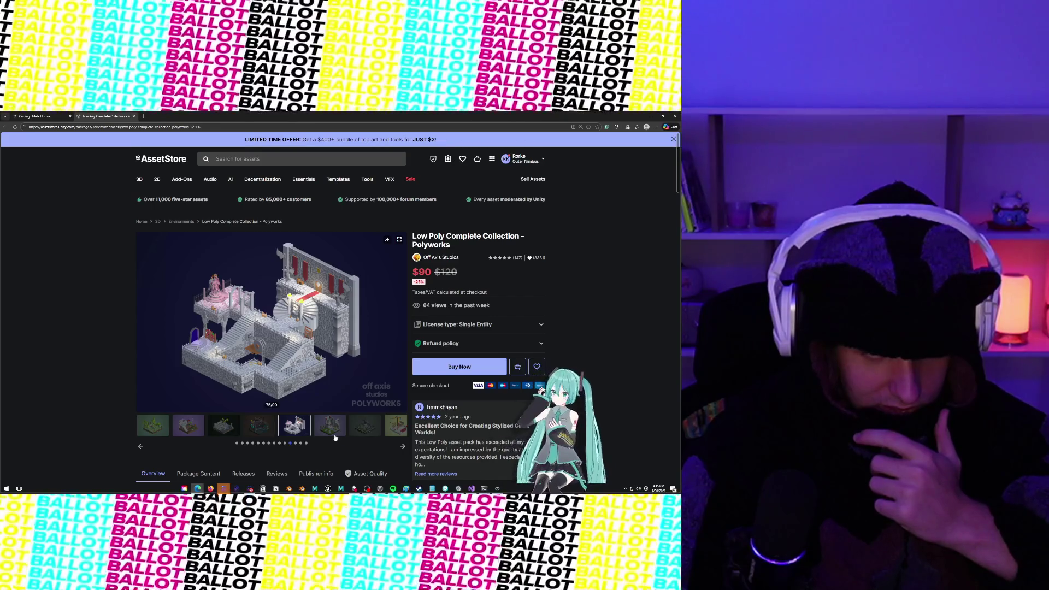
{"action": "left_click", "coordinate": [336, 435]}
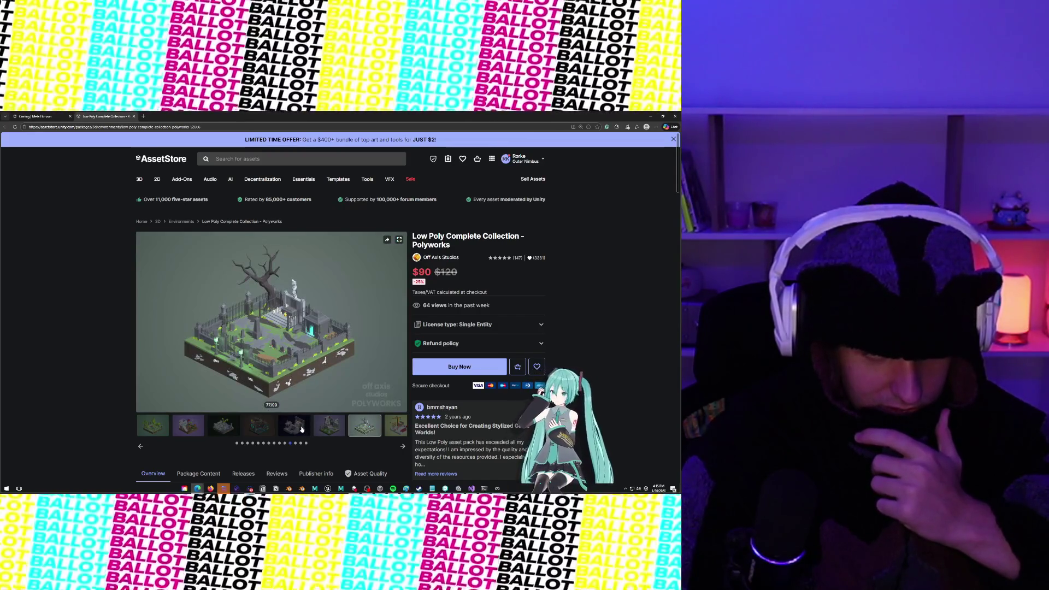
{"action": "left_click", "coordinate": [302, 430]}
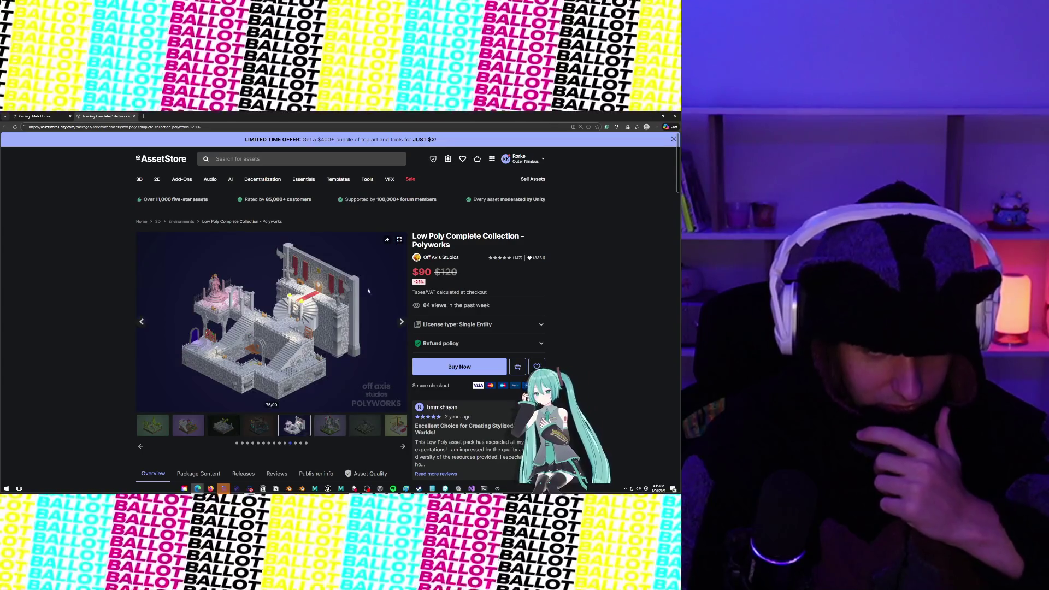
{"action": "left_click", "coordinate": [355, 423]}
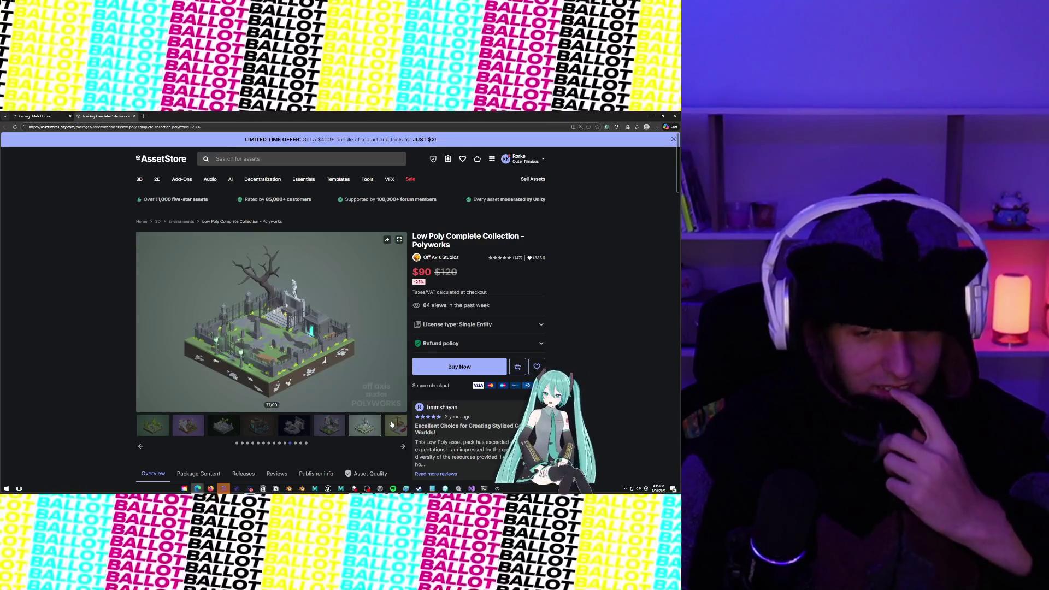
{"action": "left_click", "coordinate": [403, 446]}
{"action": "left_click", "coordinate": [404, 446]}
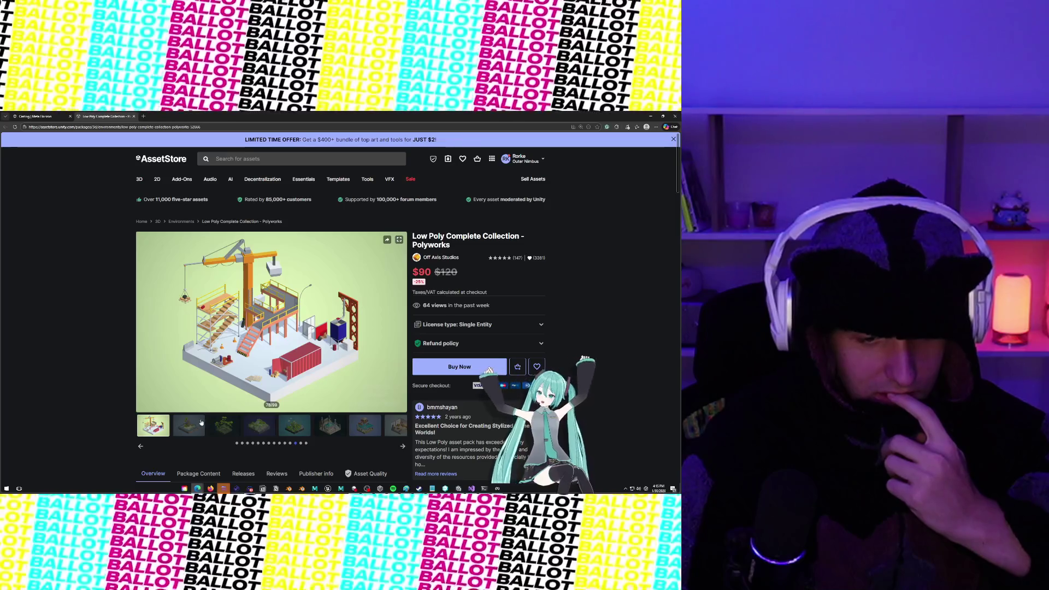
{"action": "left_click", "coordinate": [224, 428]}
{"action": "left_click", "coordinate": [259, 426]}
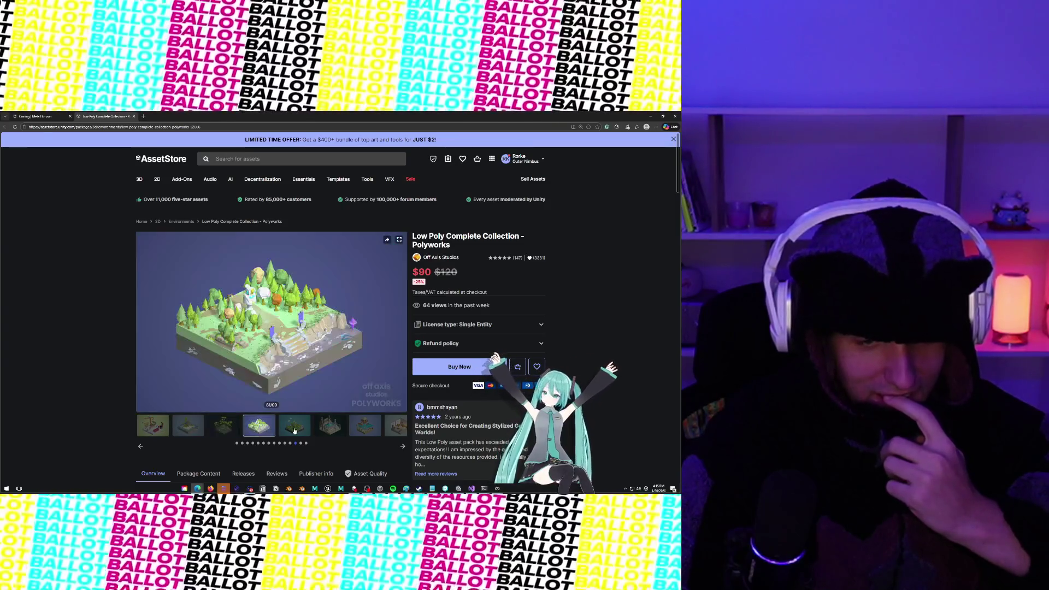
{"action": "left_click", "coordinate": [294, 426]}
Step: Browse the remaining previews to 99 of 99, then start paging the thumbnails backward
{"action": "left_click", "coordinate": [337, 430]}
{"action": "left_click", "coordinate": [364, 426]}
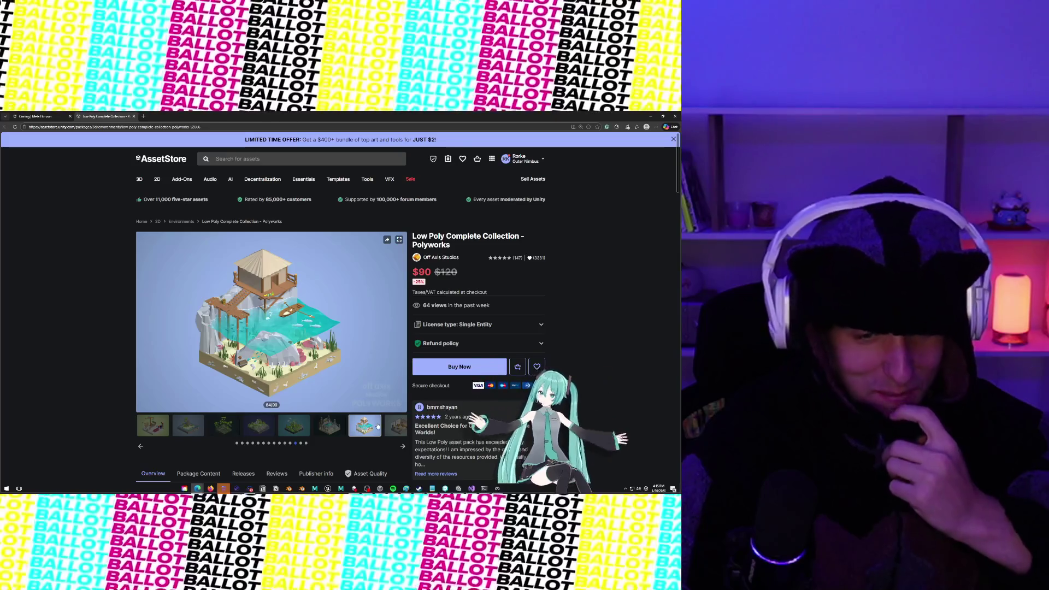
{"action": "left_click", "coordinate": [393, 429]}
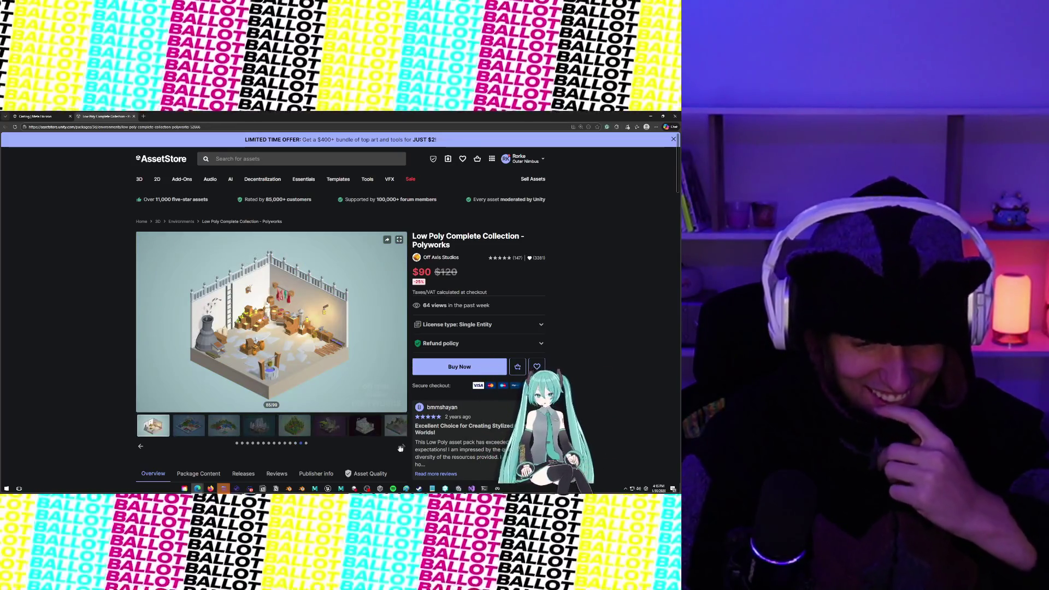
{"action": "left_click", "coordinate": [188, 428]}
{"action": "left_click", "coordinate": [227, 428]}
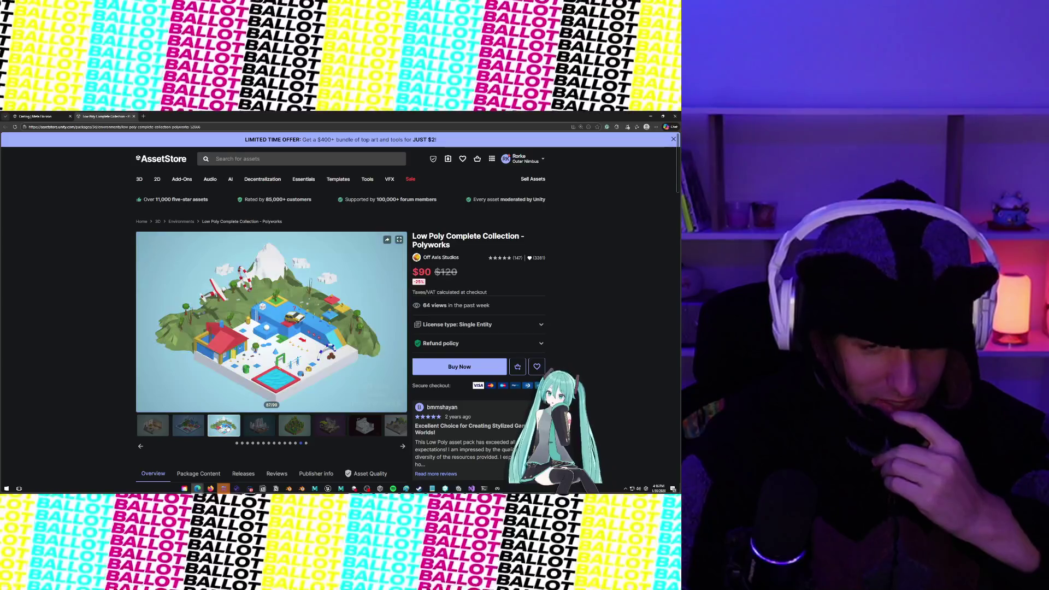
{"action": "left_click", "coordinate": [236, 430]}
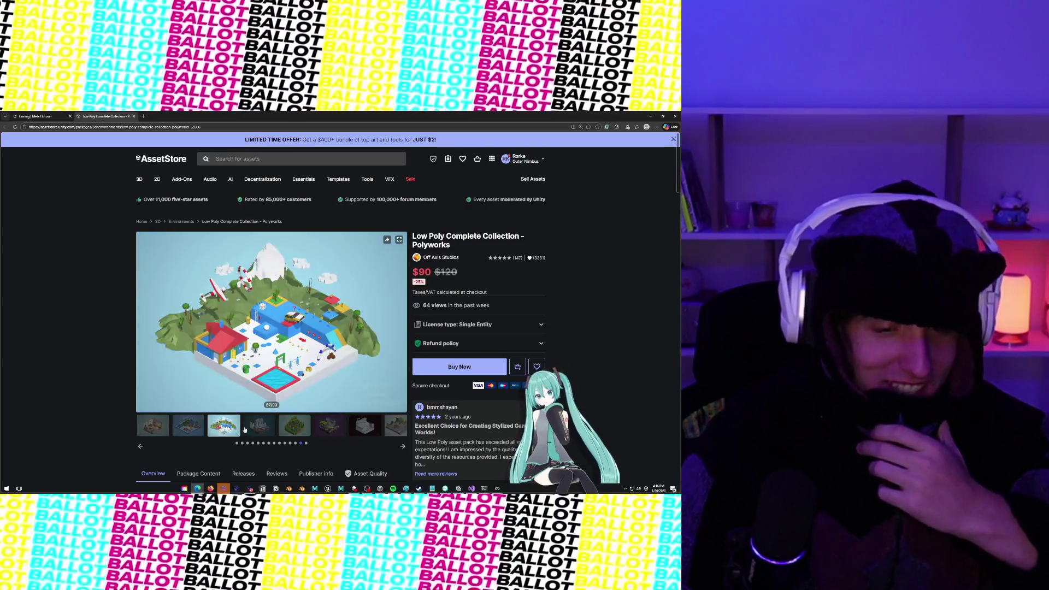
{"action": "left_click", "coordinate": [257, 431]}
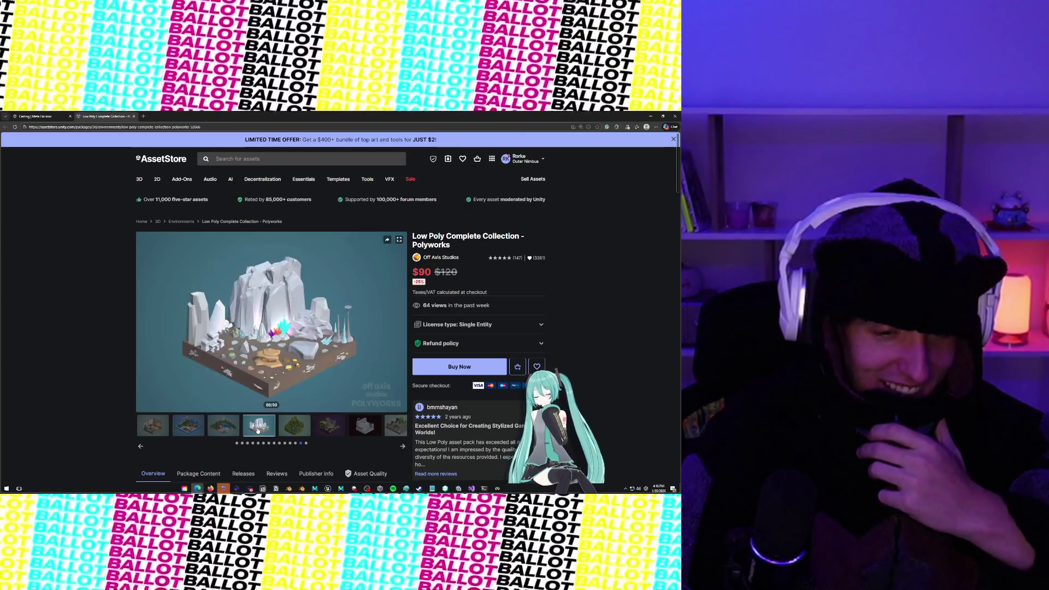
{"action": "left_click", "coordinate": [314, 433]}
{"action": "left_click", "coordinate": [210, 434]}
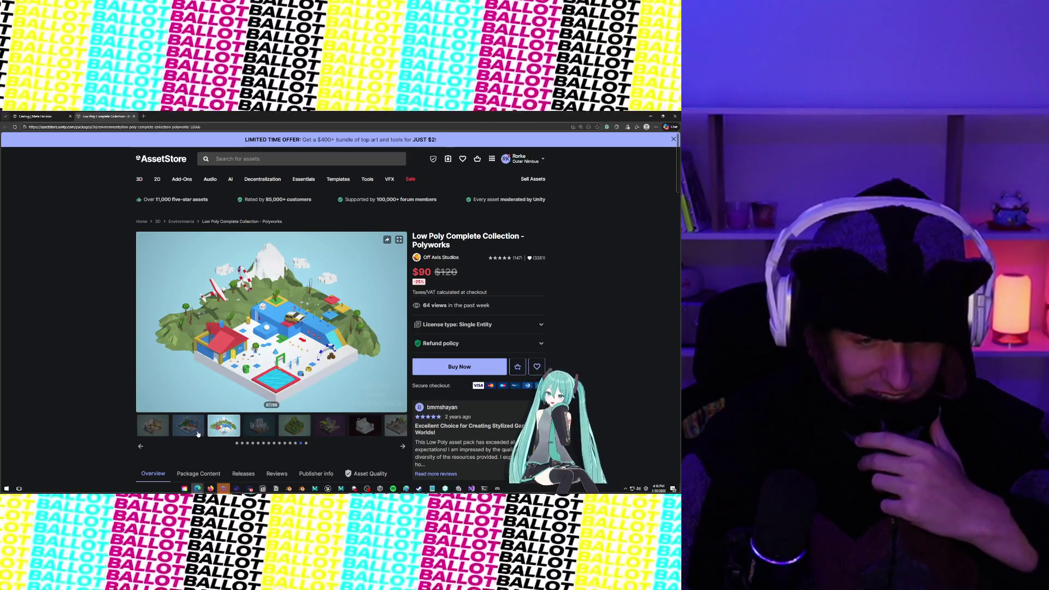
{"action": "left_click", "coordinate": [198, 434]}
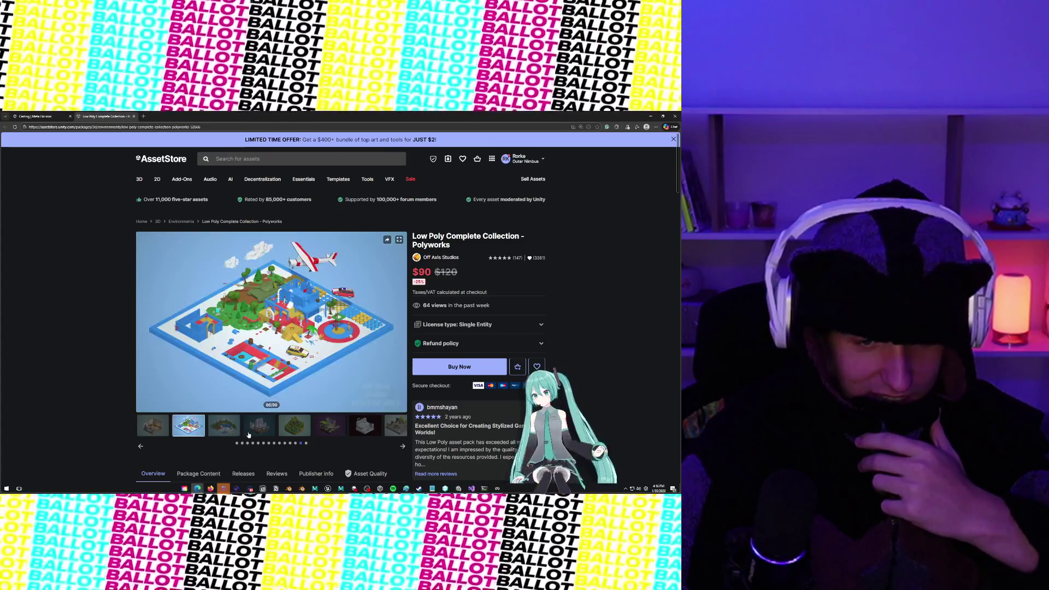
{"action": "left_click", "coordinate": [249, 435]}
{"action": "left_click", "coordinate": [188, 426]}
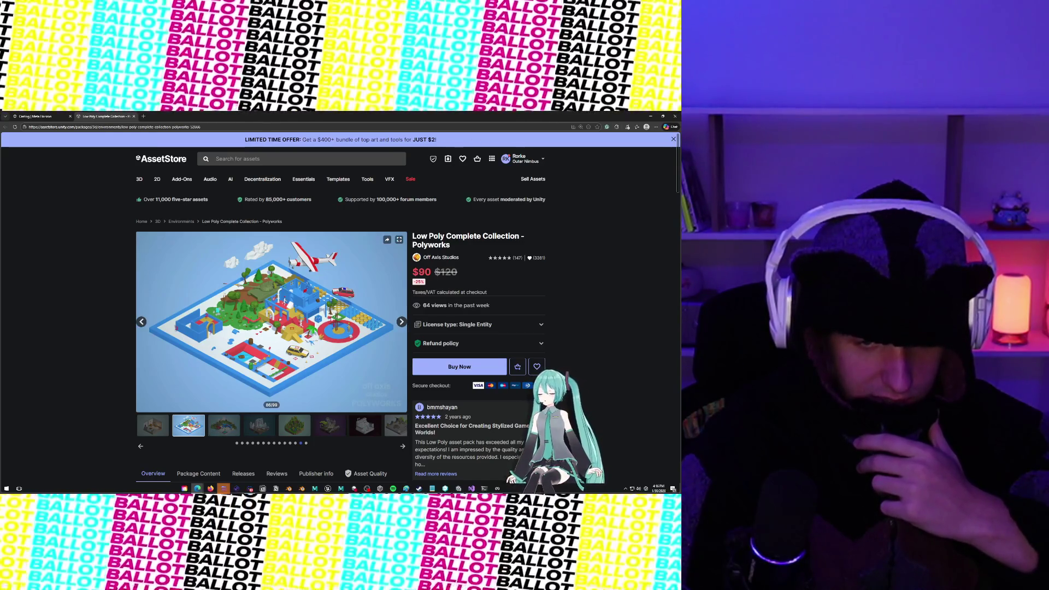
{"action": "left_click", "coordinate": [237, 426]}
{"action": "left_click", "coordinate": [283, 421]}
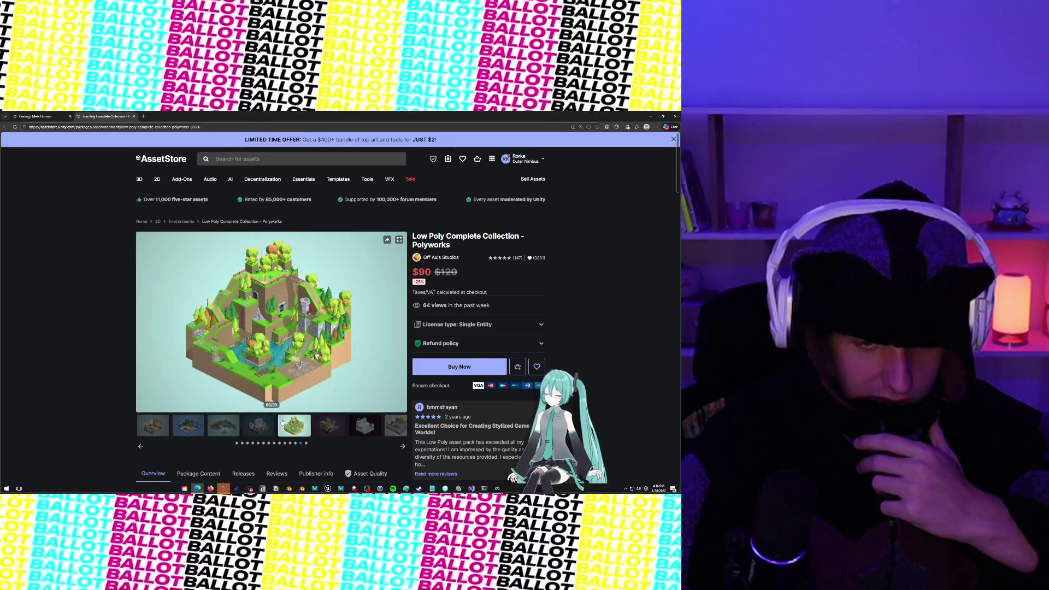
{"action": "left_click", "coordinate": [316, 421]}
{"action": "left_click", "coordinate": [365, 426]}
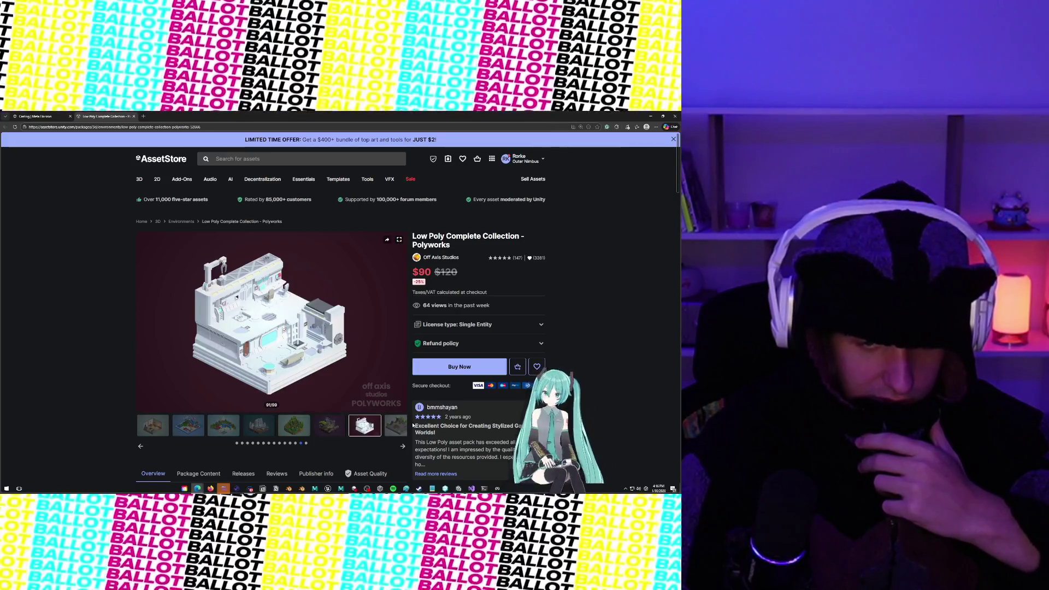
{"action": "left_click", "coordinate": [403, 446]}
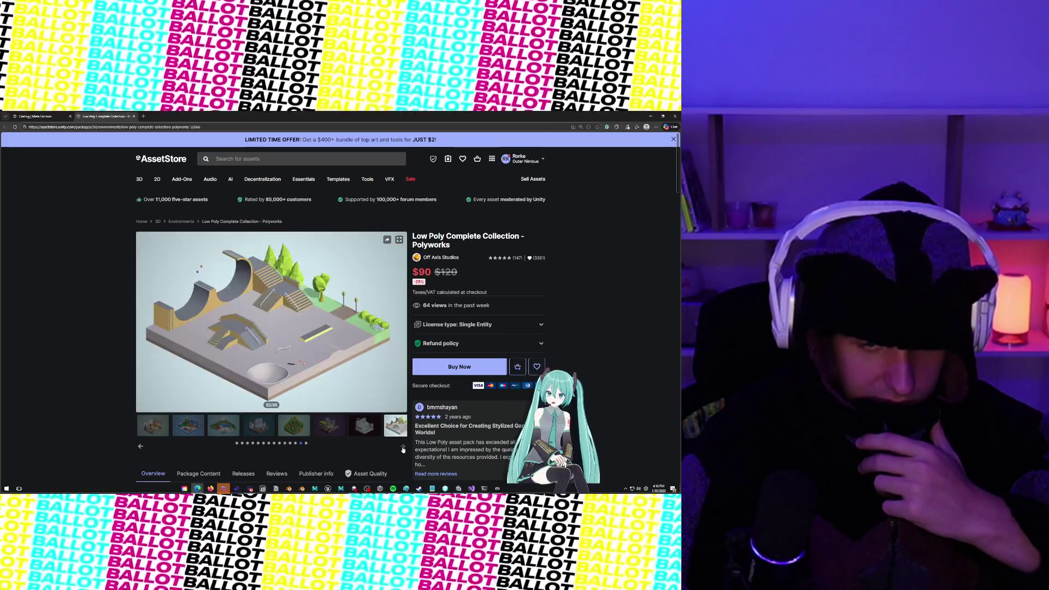
{"action": "left_click", "coordinate": [221, 425]}
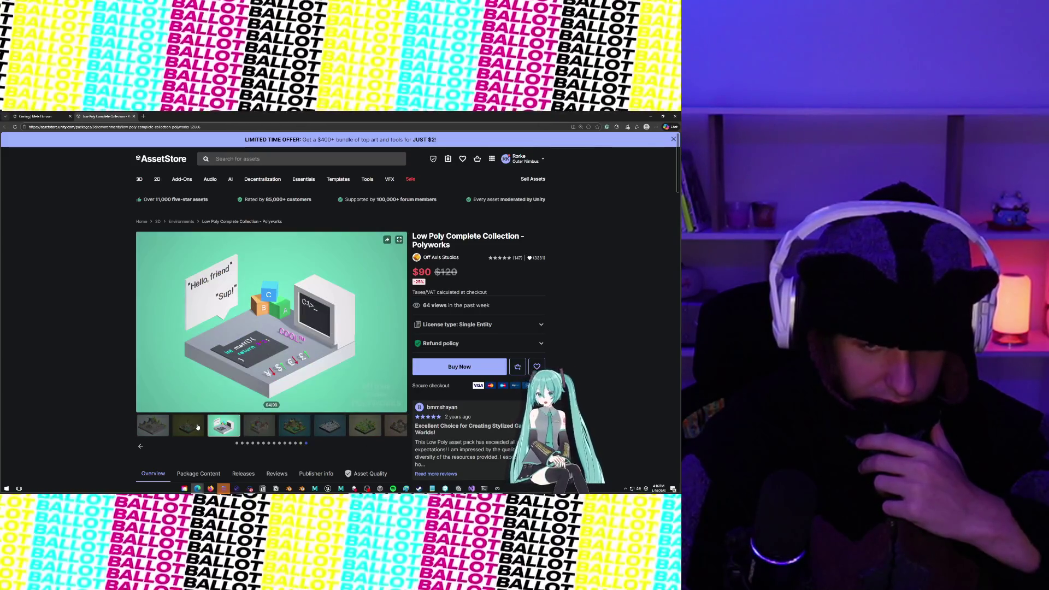
{"action": "left_click", "coordinate": [198, 426]}
{"action": "left_click", "coordinate": [259, 426]}
{"action": "left_click", "coordinate": [294, 426]}
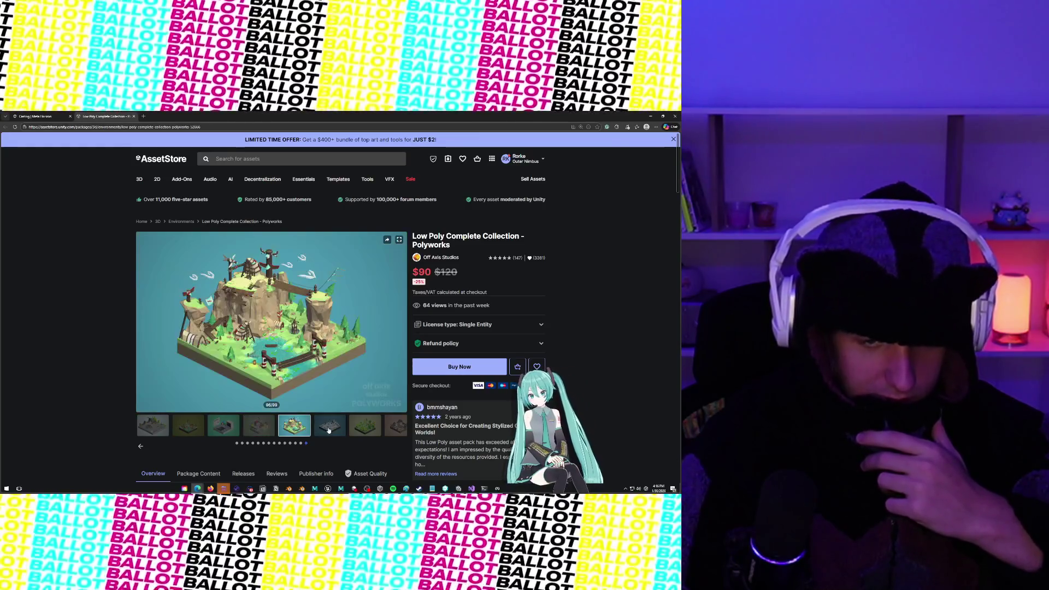
{"action": "left_click", "coordinate": [328, 430]}
{"action": "left_click", "coordinate": [369, 429]}
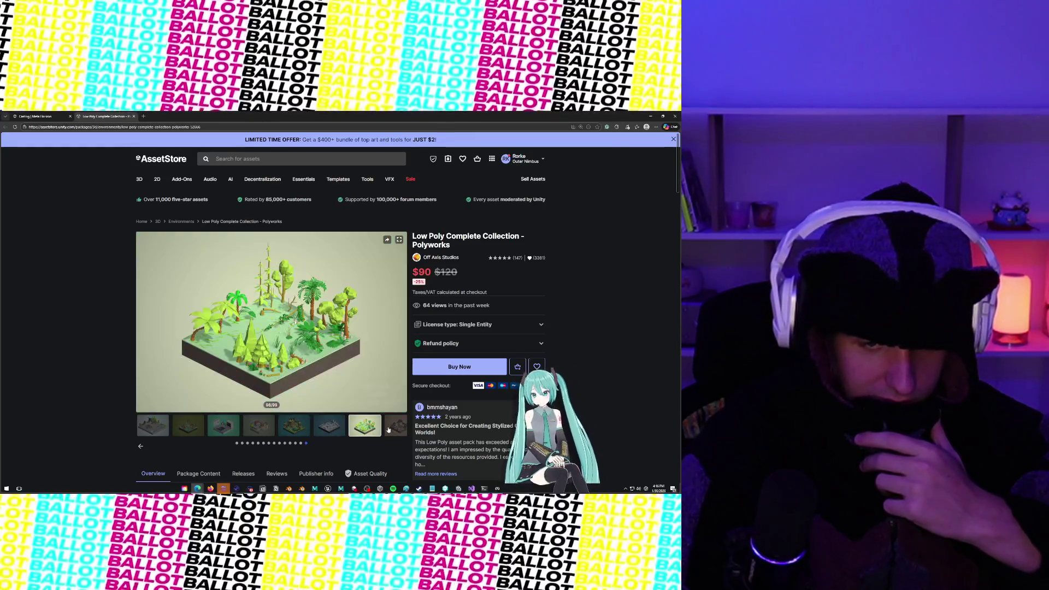
{"action": "left_click", "coordinate": [389, 430]}
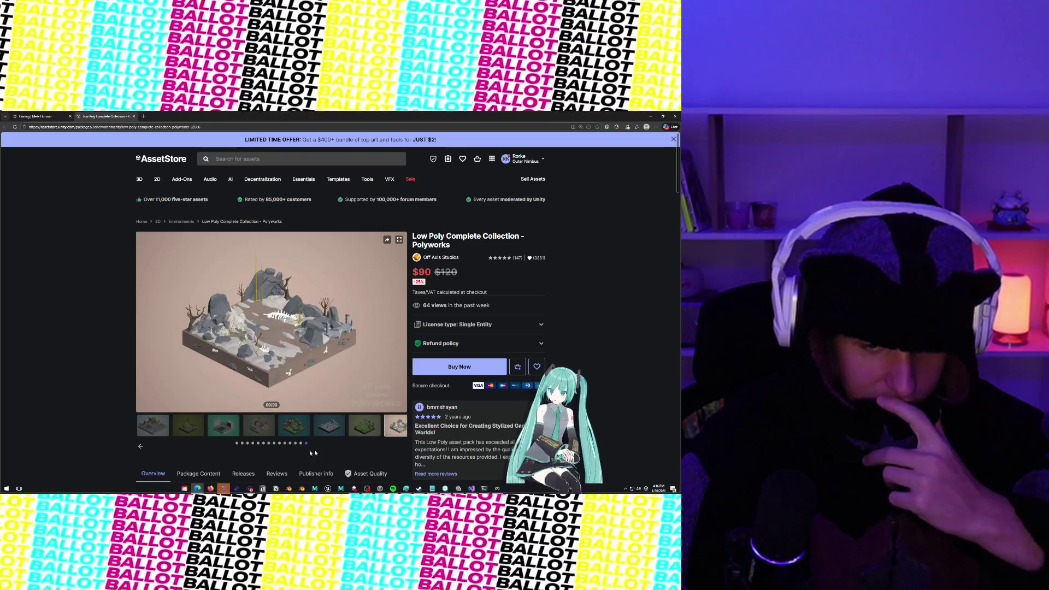
{"action": "left_click", "coordinate": [140, 446]}
Step: Page back through the gallery past the plants, rock models, island city and scaffolding previews
{"action": "left_click", "coordinate": [141, 446]}
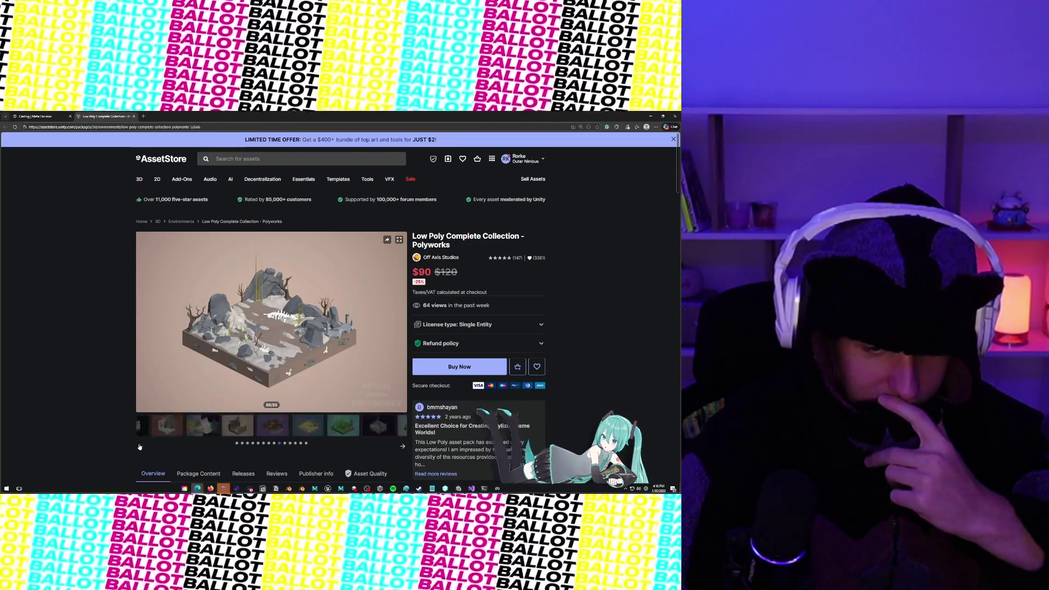
{"action": "left_click", "coordinate": [140, 446]}
{"action": "left_click", "coordinate": [228, 427]}
{"action": "left_click", "coordinate": [188, 429]}
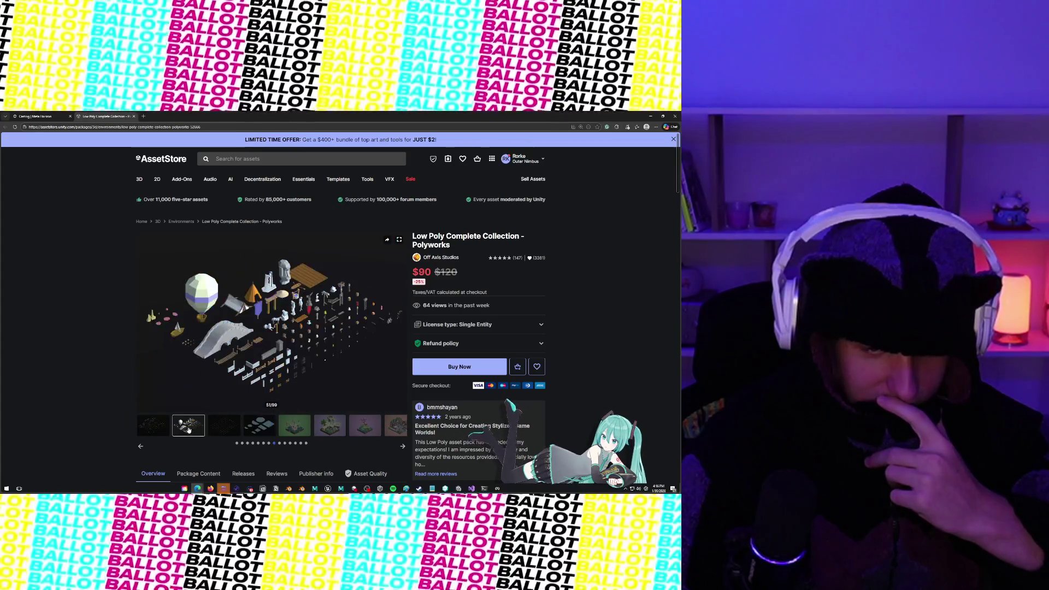
{"action": "left_click", "coordinate": [143, 435]}
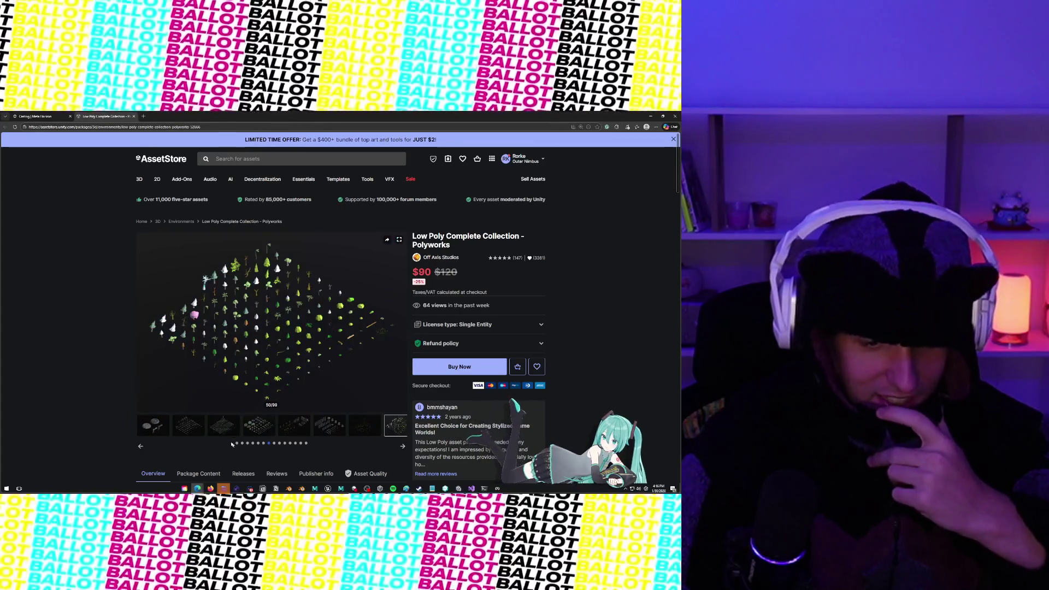
{"action": "left_click", "coordinate": [222, 432]}
{"action": "left_click", "coordinate": [197, 435]}
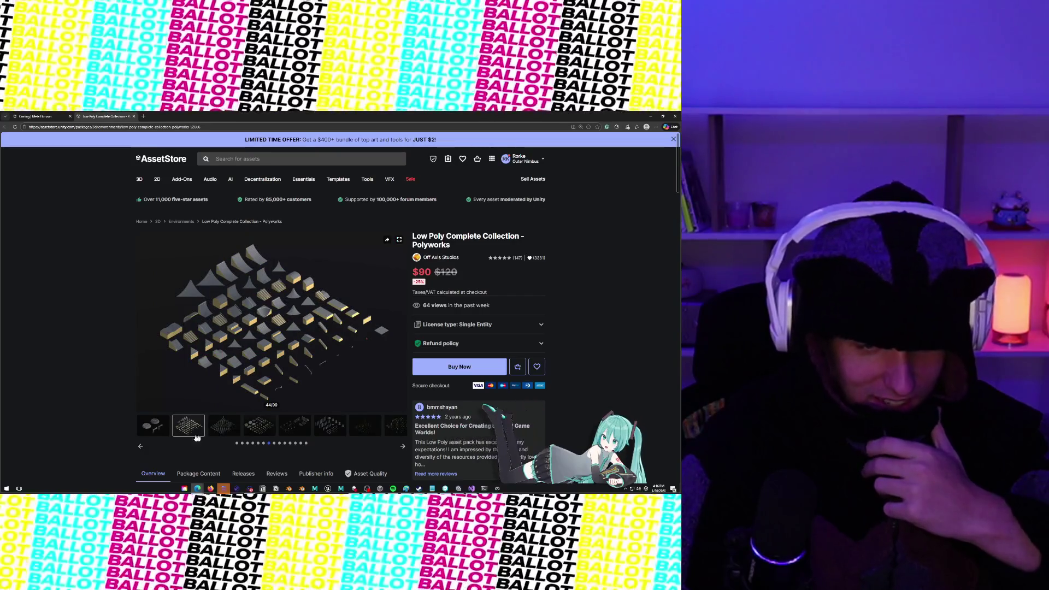
{"action": "left_click", "coordinate": [142, 446]}
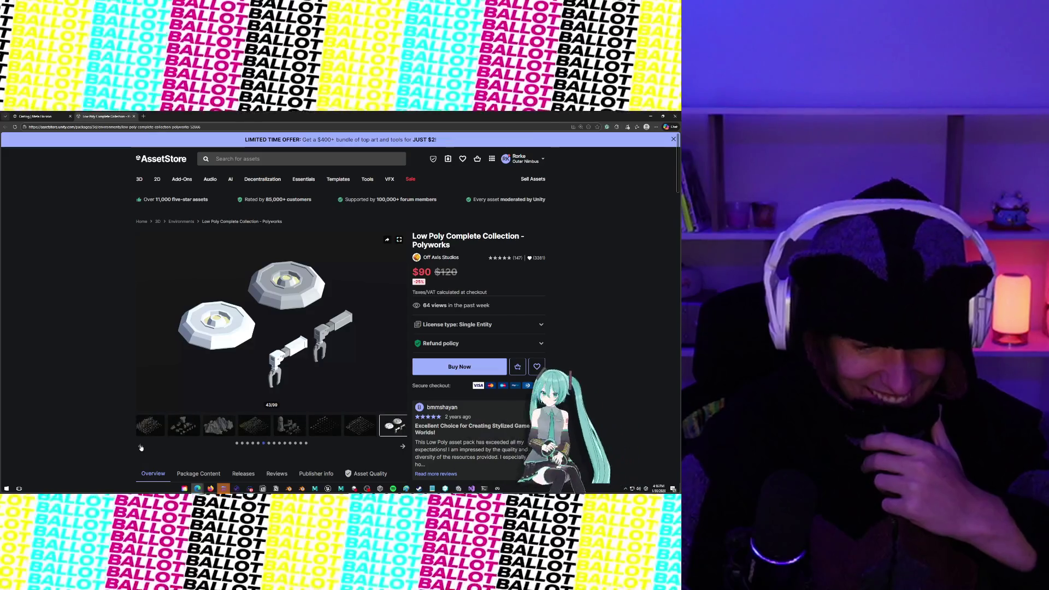
{"action": "left_click", "coordinate": [339, 426]}
{"action": "left_click", "coordinate": [297, 427]}
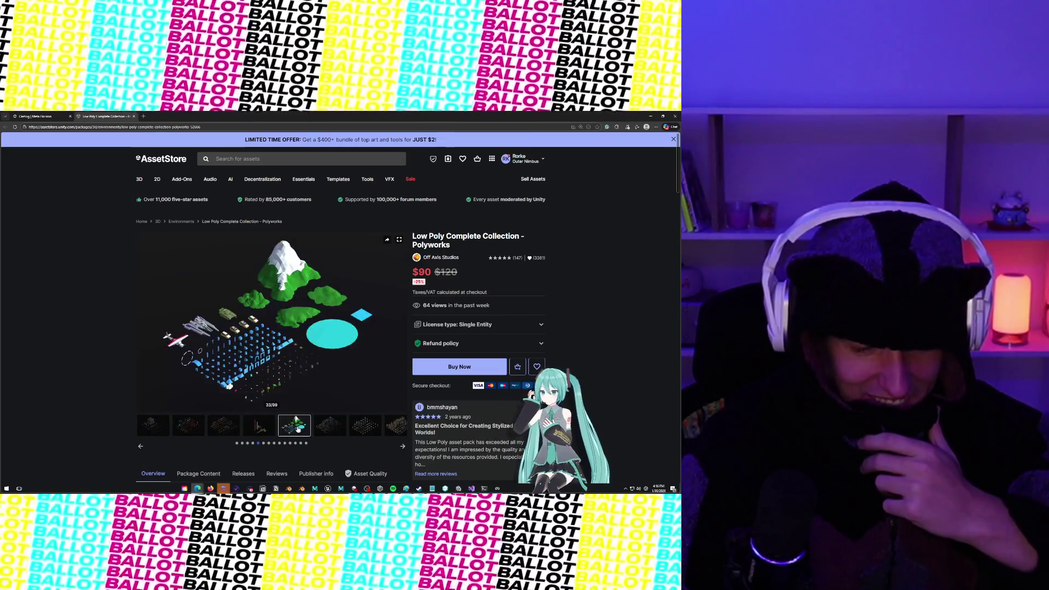
{"action": "left_click", "coordinate": [266, 428]}
{"action": "left_click", "coordinate": [300, 429]}
{"action": "left_click", "coordinate": [266, 432]}
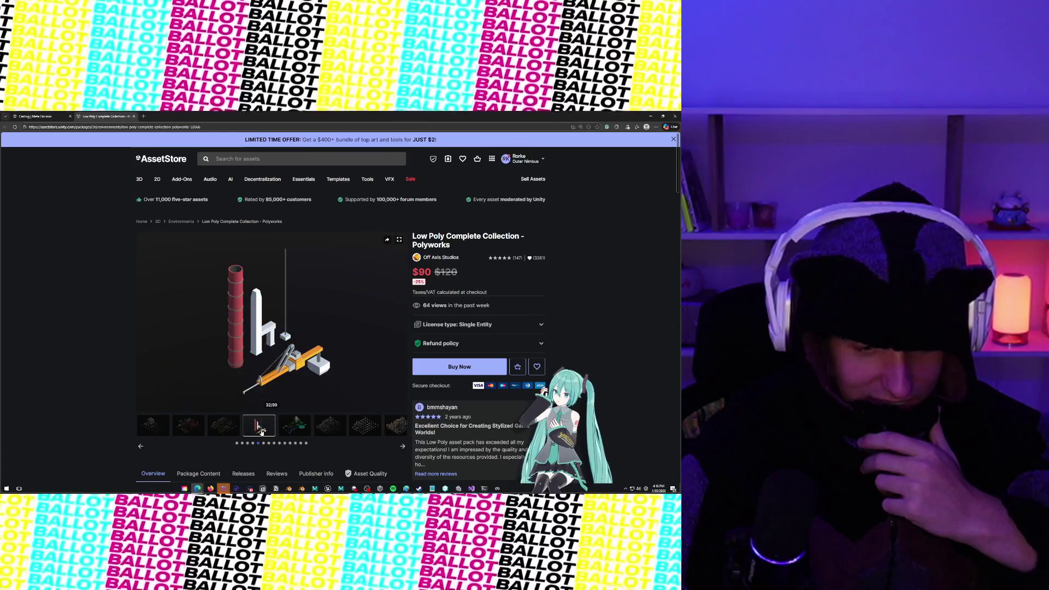
{"action": "left_click", "coordinate": [238, 432]}
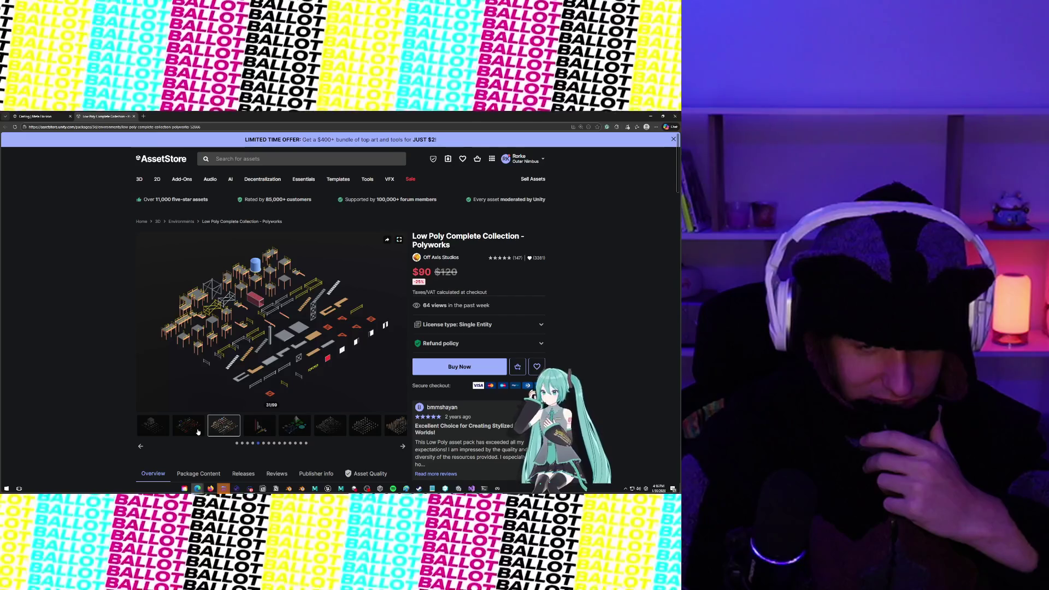
Step: Compare the scaffolding, crane and colourful prop set previews, ending on image 30 of 99
{"action": "left_click", "coordinate": [198, 432]}
{"action": "left_click", "coordinate": [224, 429]}
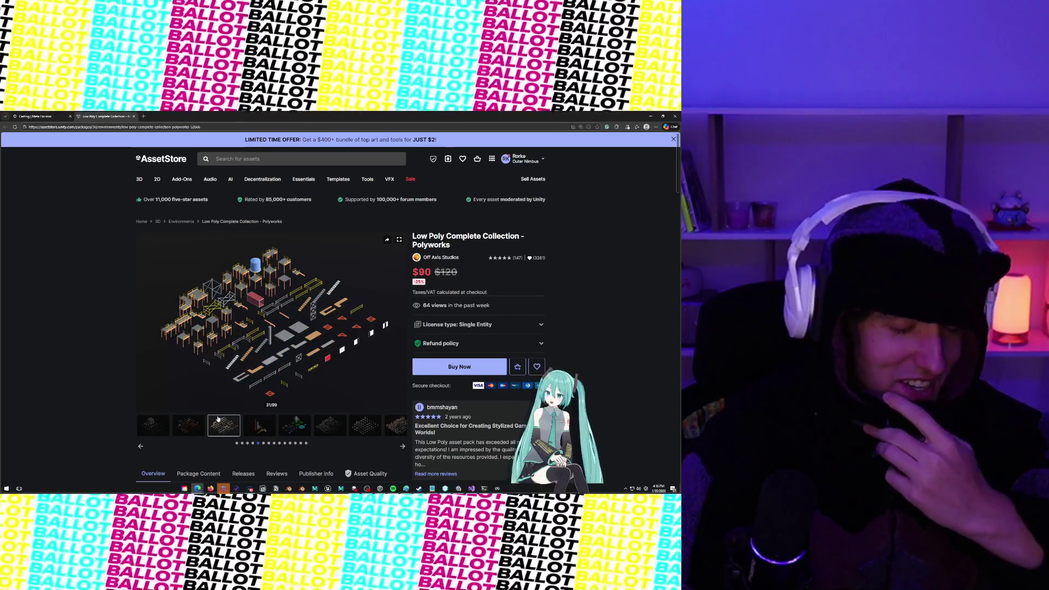
{"action": "left_click", "coordinate": [181, 425]}
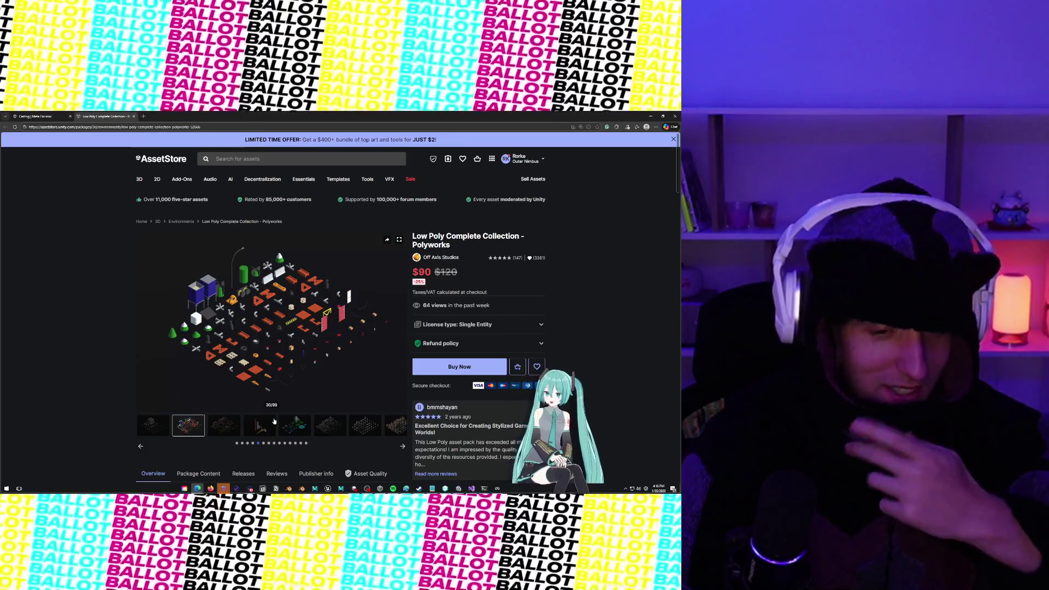
{"action": "left_click", "coordinate": [245, 426]}
{"action": "left_click", "coordinate": [239, 426]}
{"action": "left_click", "coordinate": [243, 427]}
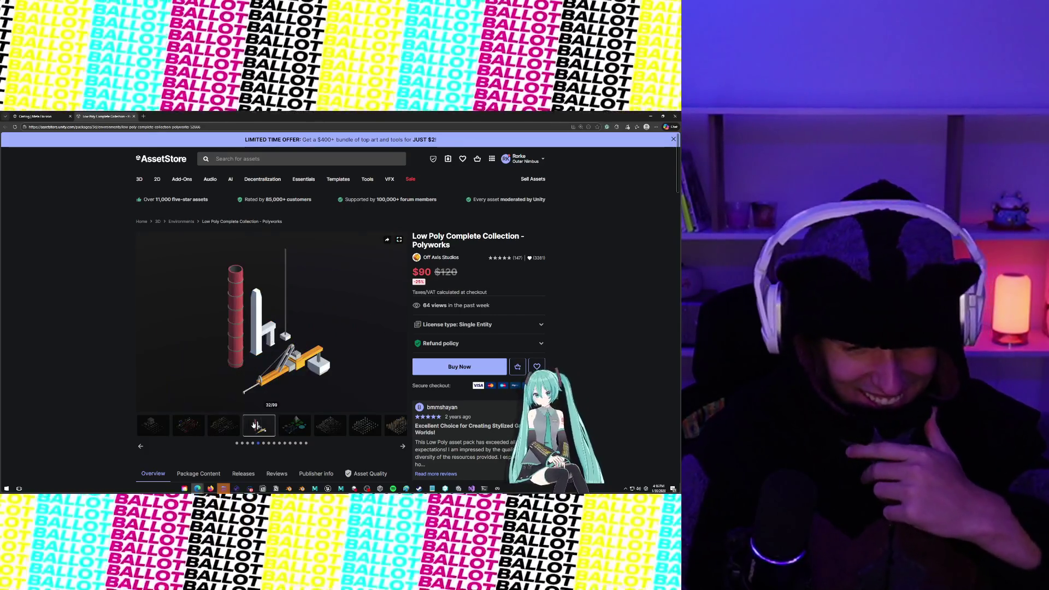
{"action": "left_click", "coordinate": [225, 426]}
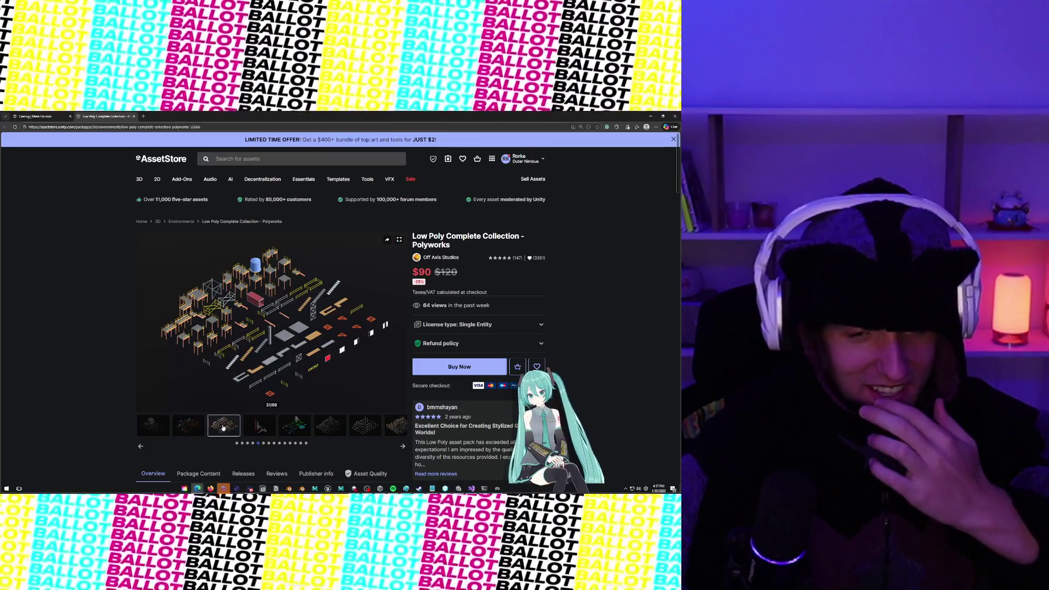
{"action": "left_click", "coordinate": [262, 429]}
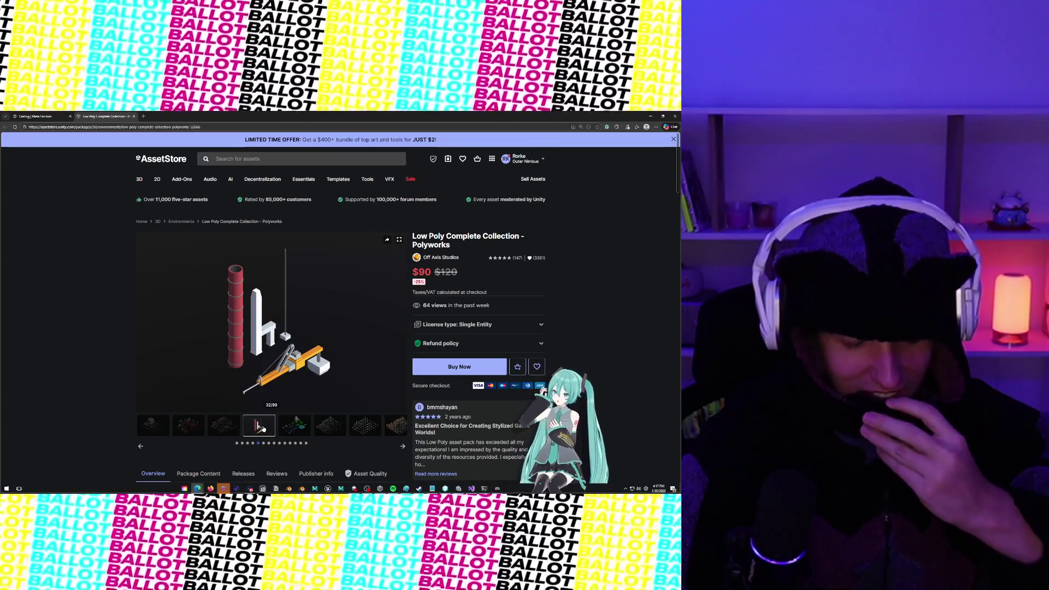
{"action": "left_click", "coordinate": [232, 429]}
{"action": "left_click", "coordinate": [189, 432]}
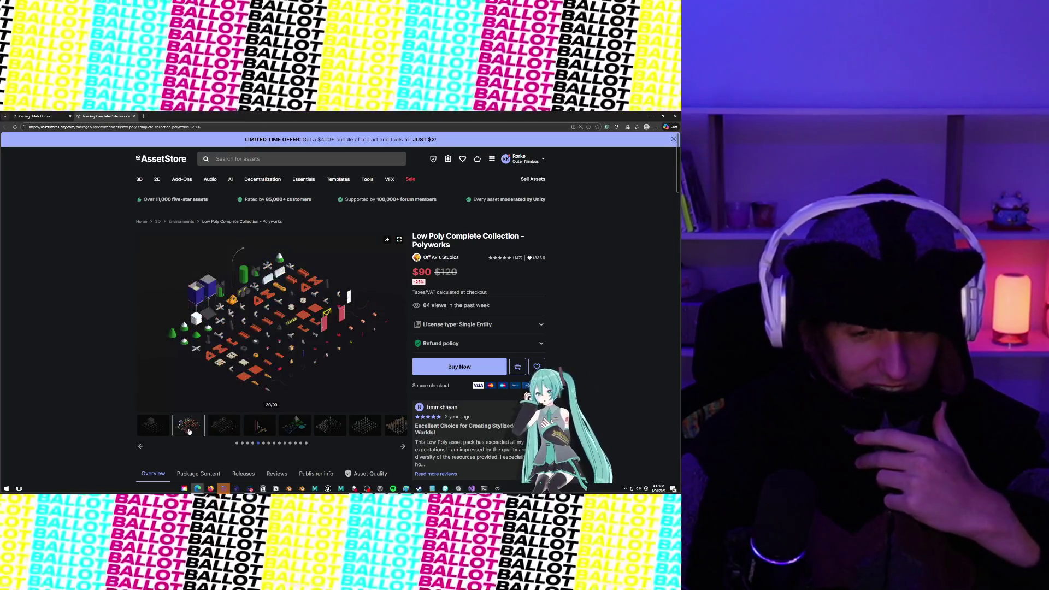
{"action": "left_click", "coordinate": [217, 431]}
{"action": "left_click", "coordinate": [260, 426]}
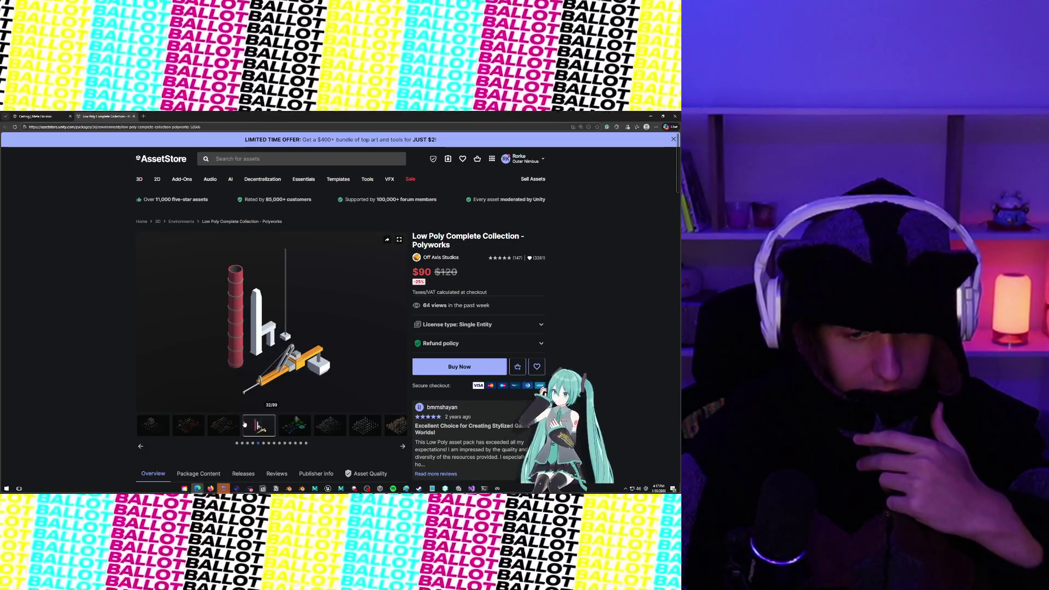
{"action": "left_click", "coordinate": [223, 424]}
{"action": "right_click", "coordinate": [221, 424]}
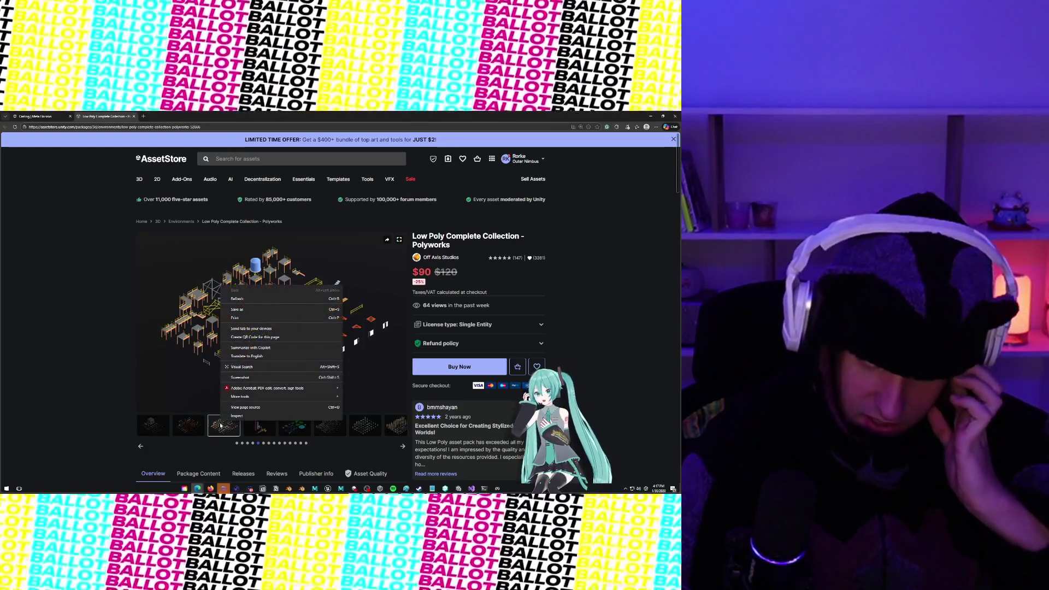
{"action": "key", "text": "Escape"}
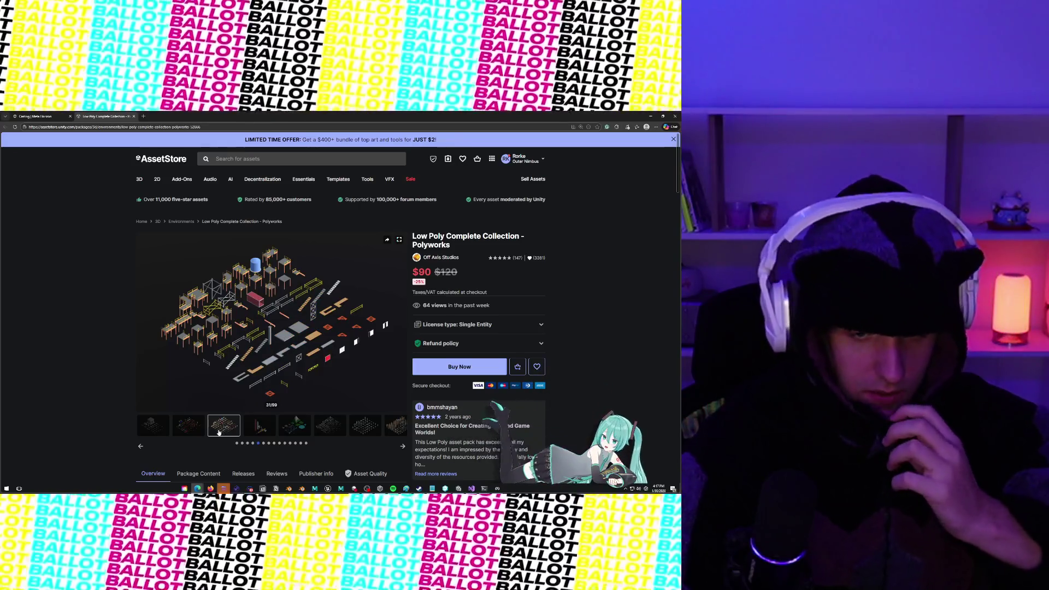
{"action": "left_click", "coordinate": [181, 428]}
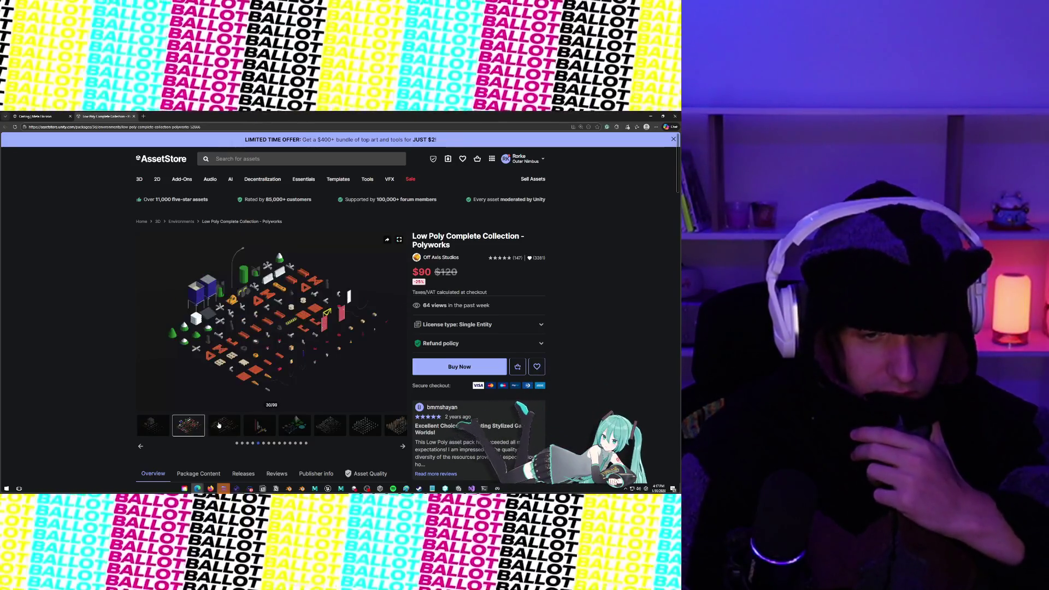
{"action": "left_click", "coordinate": [218, 424]}
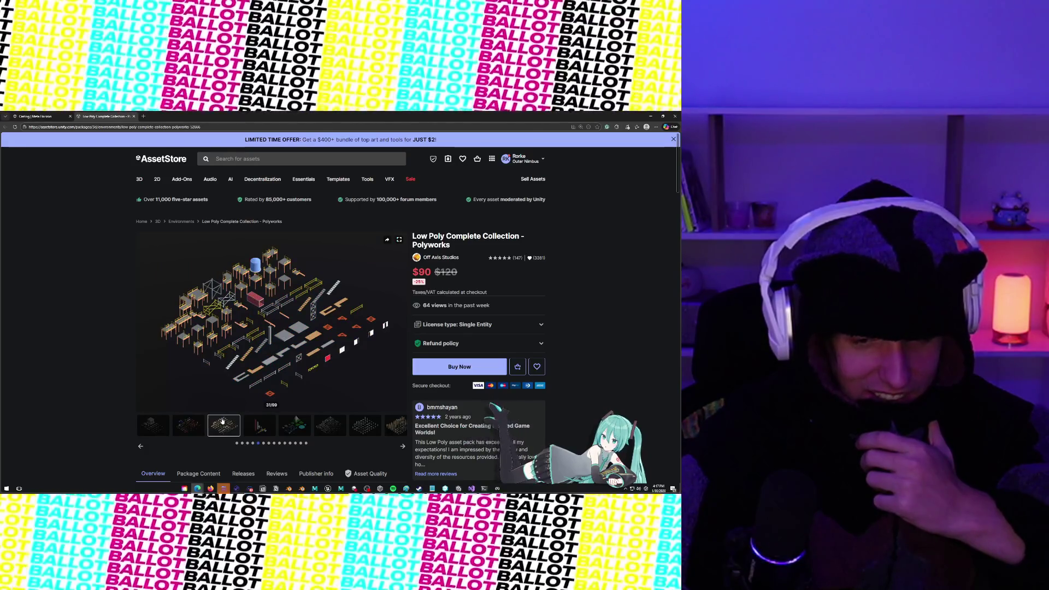
{"action": "left_click", "coordinate": [201, 424]}
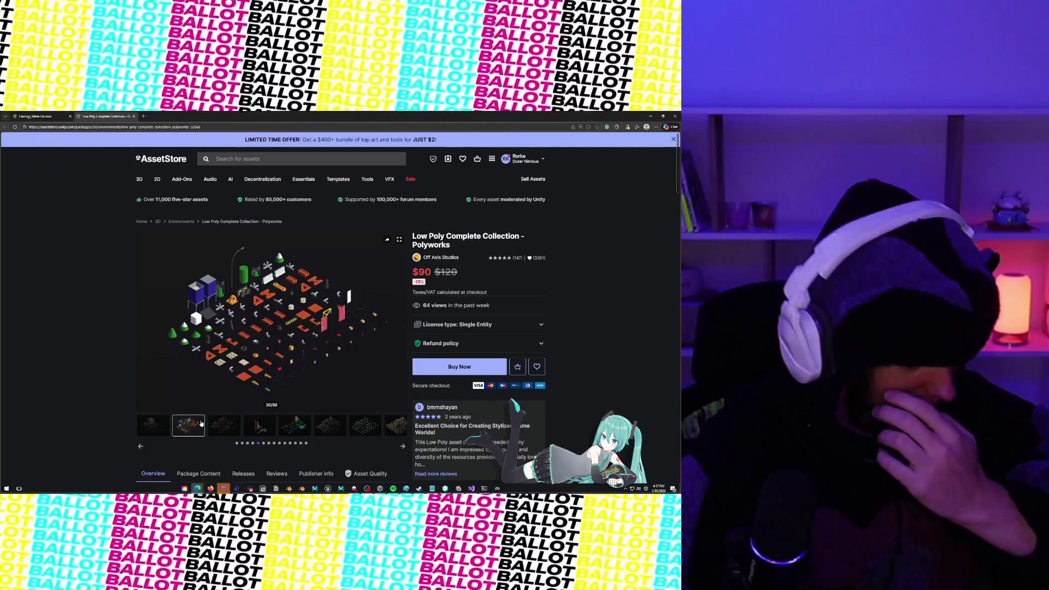
{"action": "right_click", "coordinate": [202, 424]}
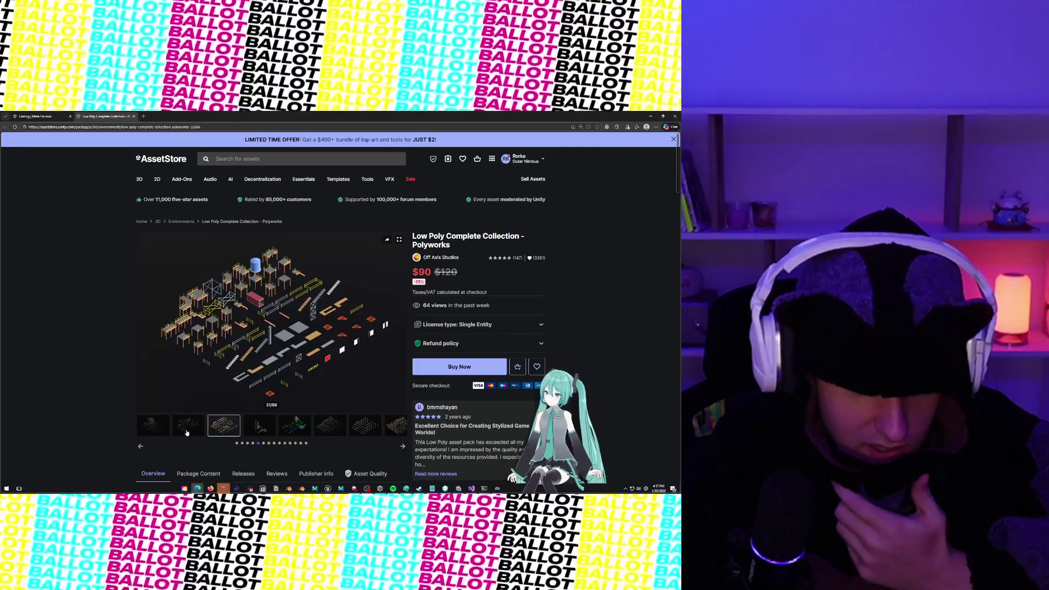
{"action": "left_click", "coordinate": [188, 426]}
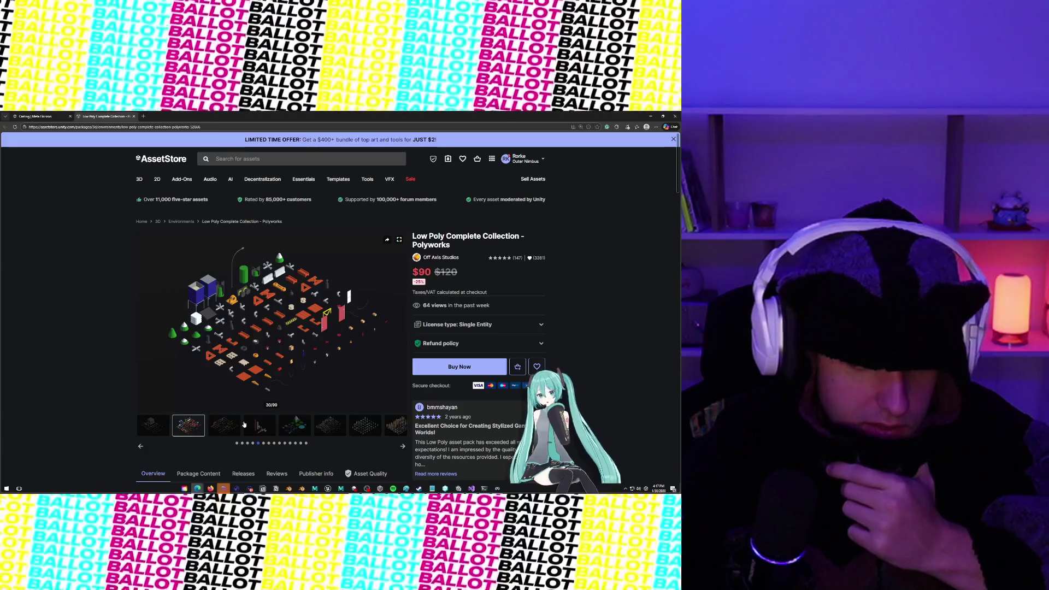
Step: Search the Unity project for EconomyManager and open the script in the code editor
{"action": "key", "text": "alt+Tab"}
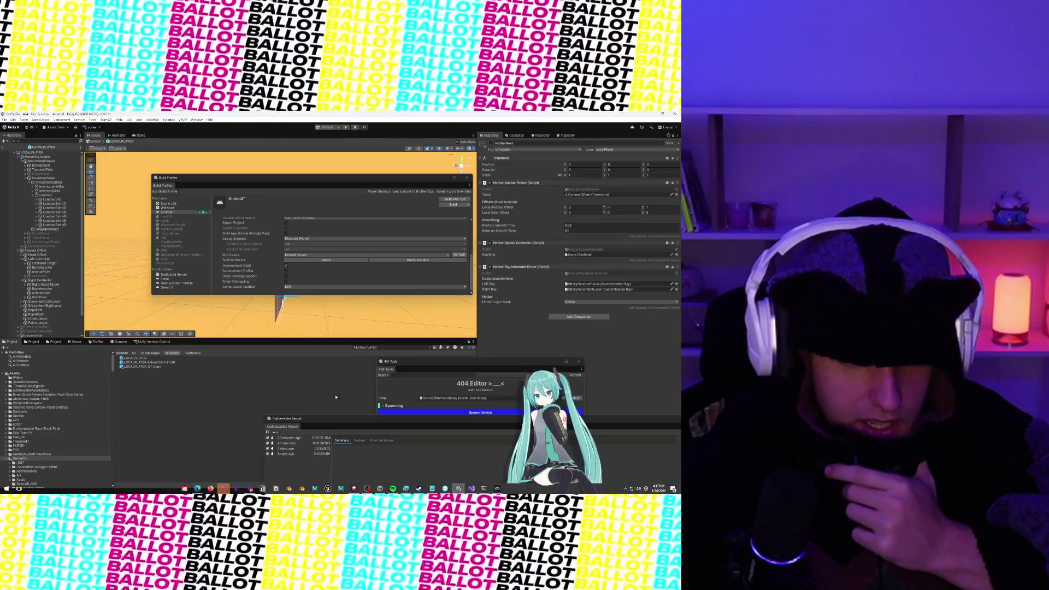
{"action": "left_click", "coordinate": [388, 347]}
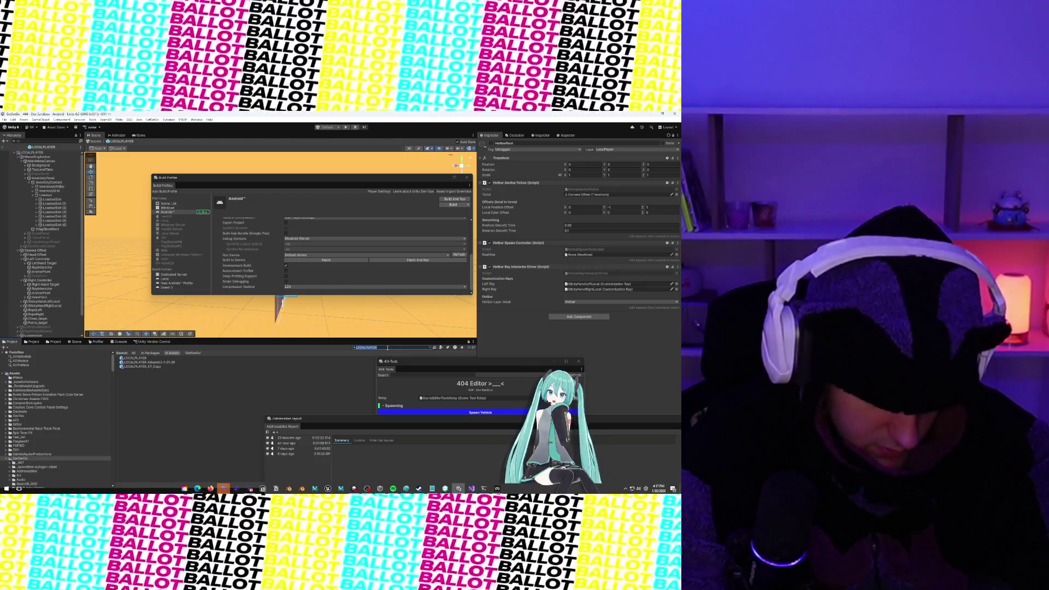
{"action": "type", "text": "EconomyMana"}
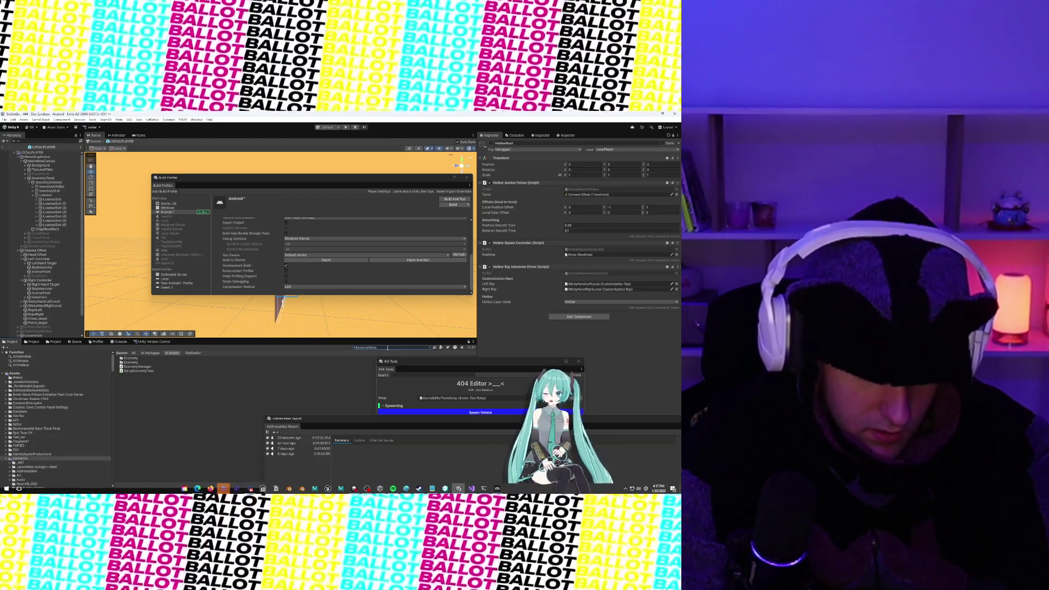
{"action": "left_click", "coordinate": [160, 359]}
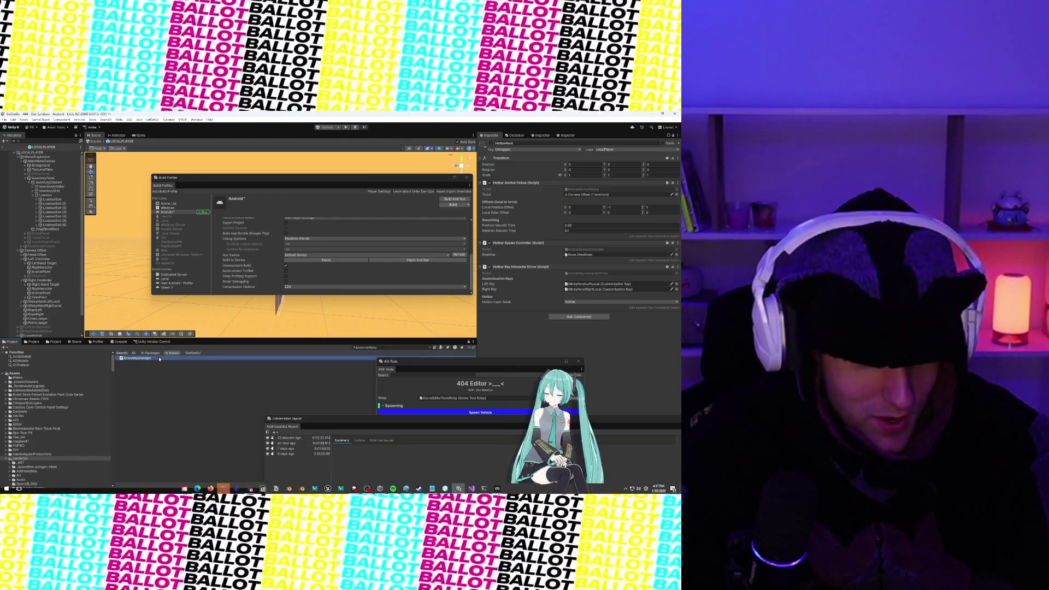
{"action": "double_click", "coordinate": [159, 358]}
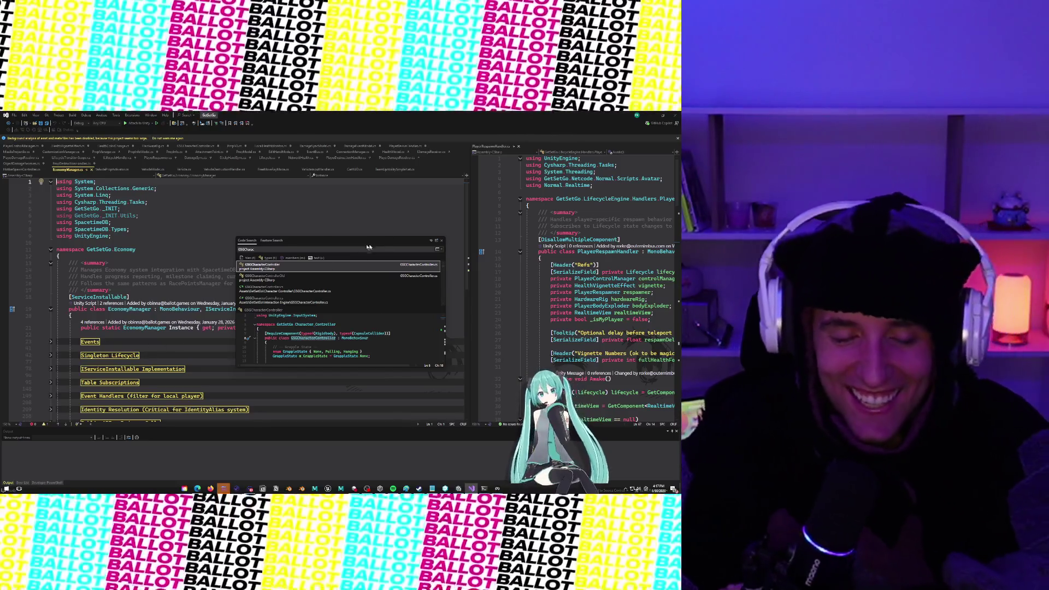
Step: Expand the Table Subscriptions region and locate the #if UNITY_EDITOR early return
{"action": "left_click", "coordinate": [146, 229]}
{"action": "scroll", "coordinate": [146, 229], "scroll_direction": "down", "scroll_amount": 5}
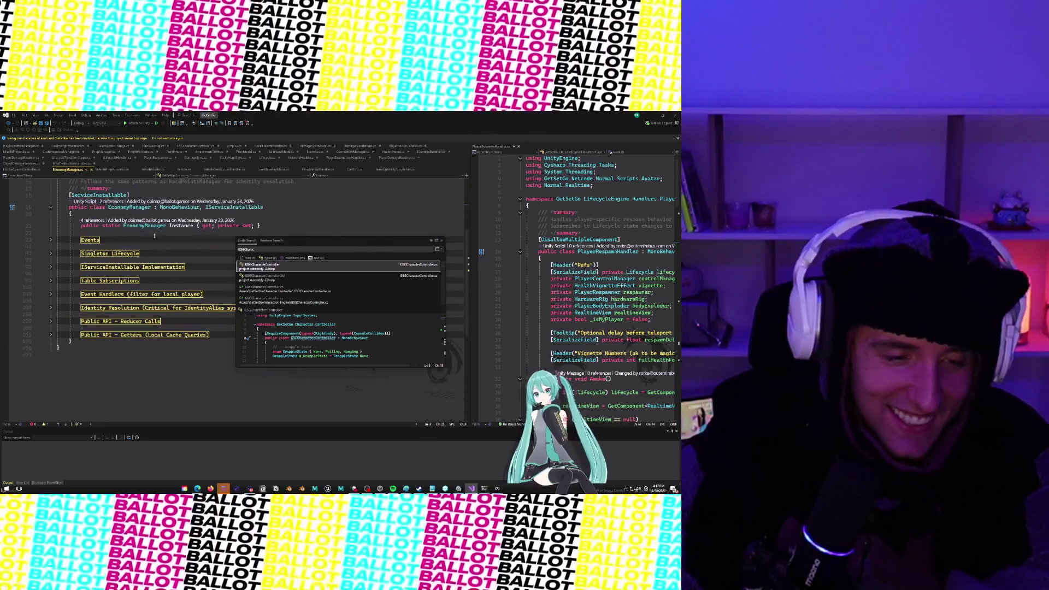
{"action": "left_click", "coordinate": [51, 280]}
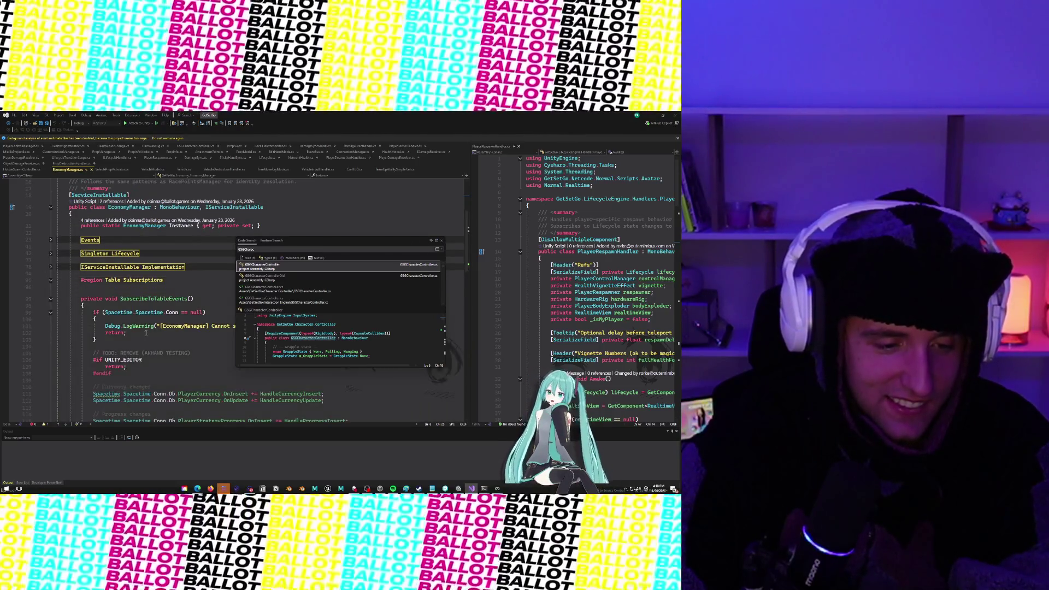
{"action": "scroll", "coordinate": [146, 333], "scroll_direction": "down", "scroll_amount": 5}
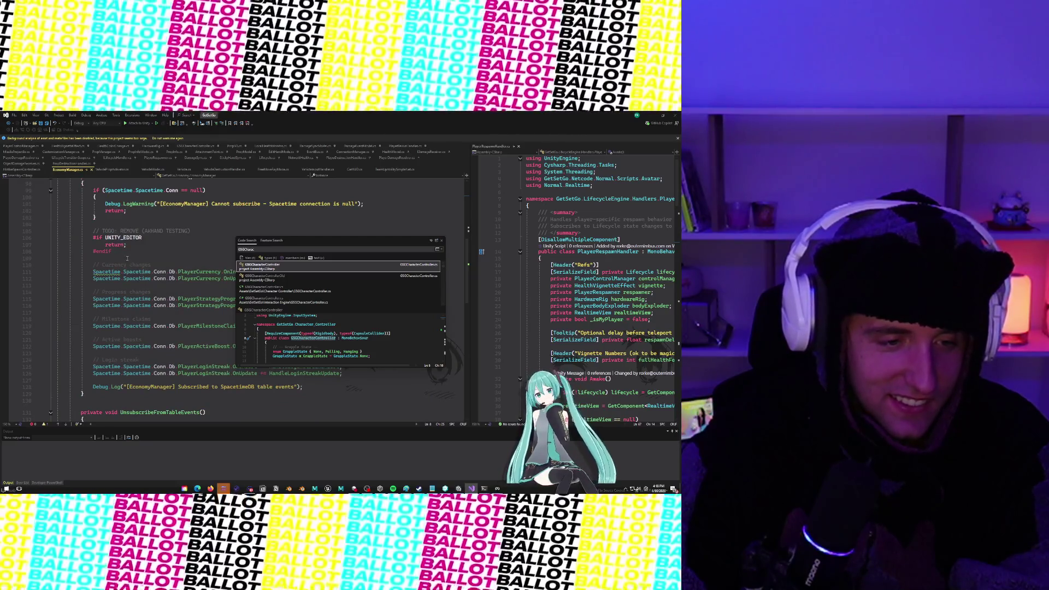
{"action": "scroll", "coordinate": [127, 259], "scroll_direction": "up", "scroll_amount": 1}
{"action": "left_click", "coordinate": [151, 256]}
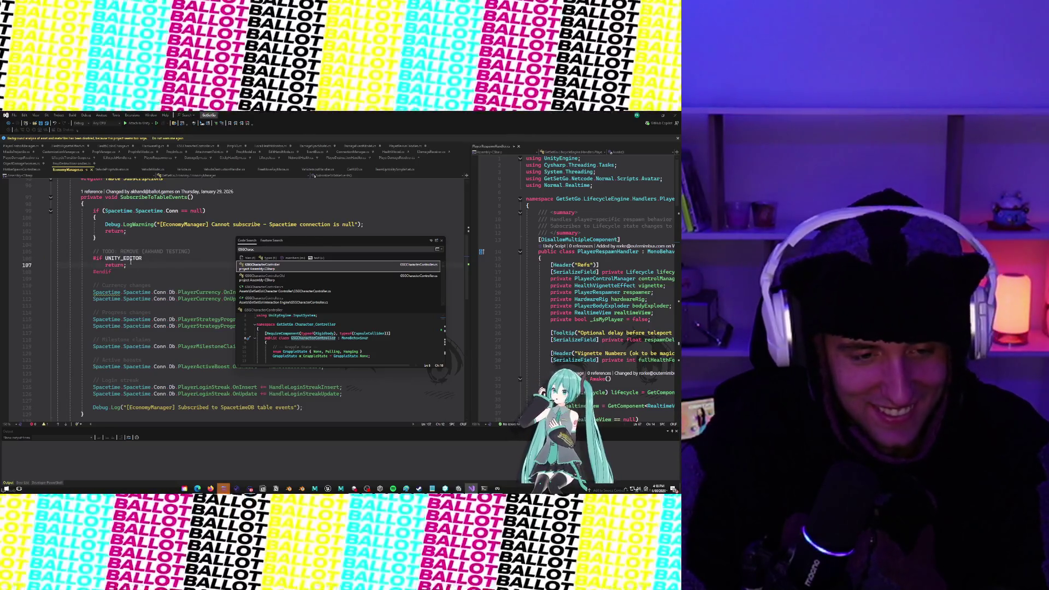
{"action": "left_click", "coordinate": [268, 252]}
{"action": "left_click", "coordinate": [160, 257]}
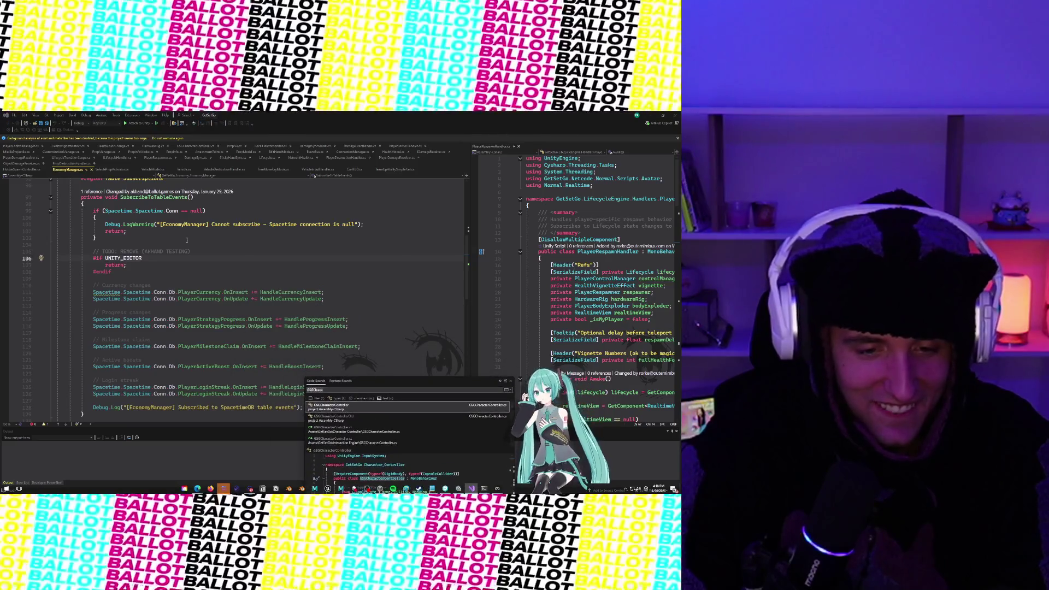
{"action": "left_click", "coordinate": [57, 259]}
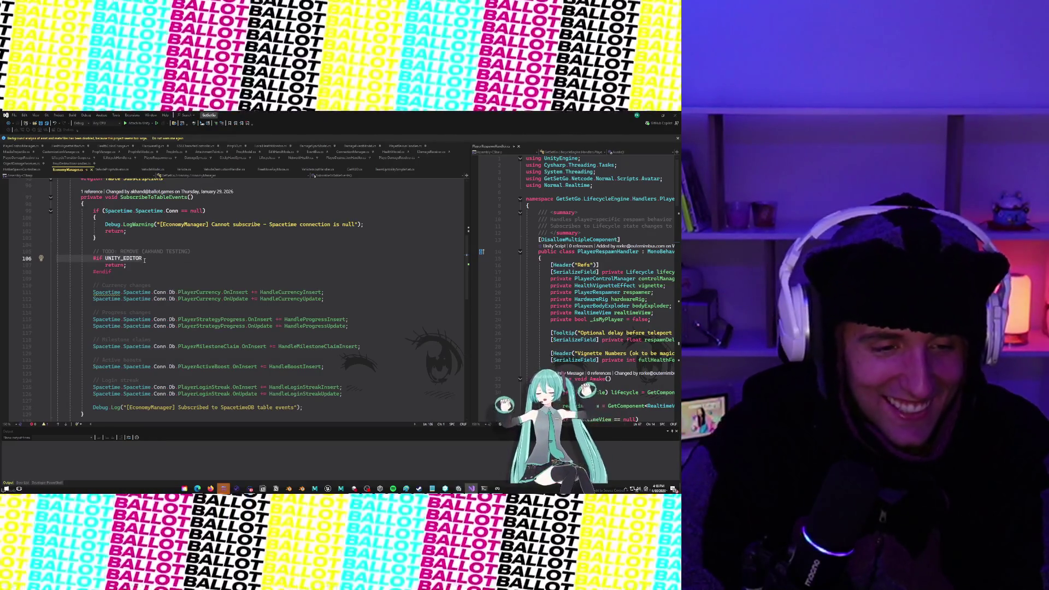
Step: Delete the TODO comment and #if UNITY_EDITOR/return/#endif block, then save EconomyManager.cs
{"action": "left_click", "coordinate": [118, 272]}
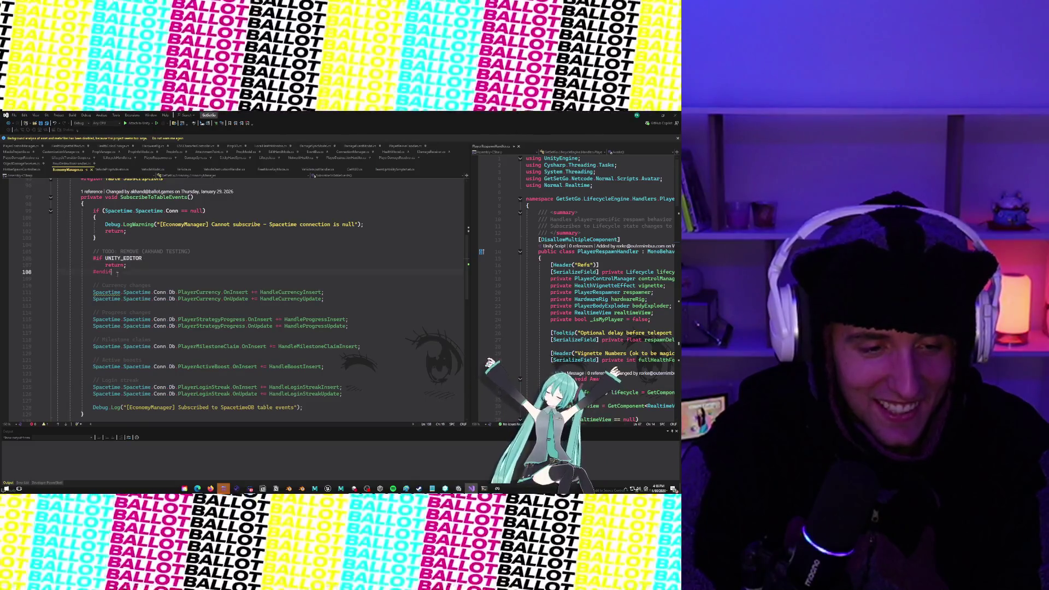
{"action": "left_click_drag", "start_coordinate": [117, 273], "coordinate": [57, 252]}
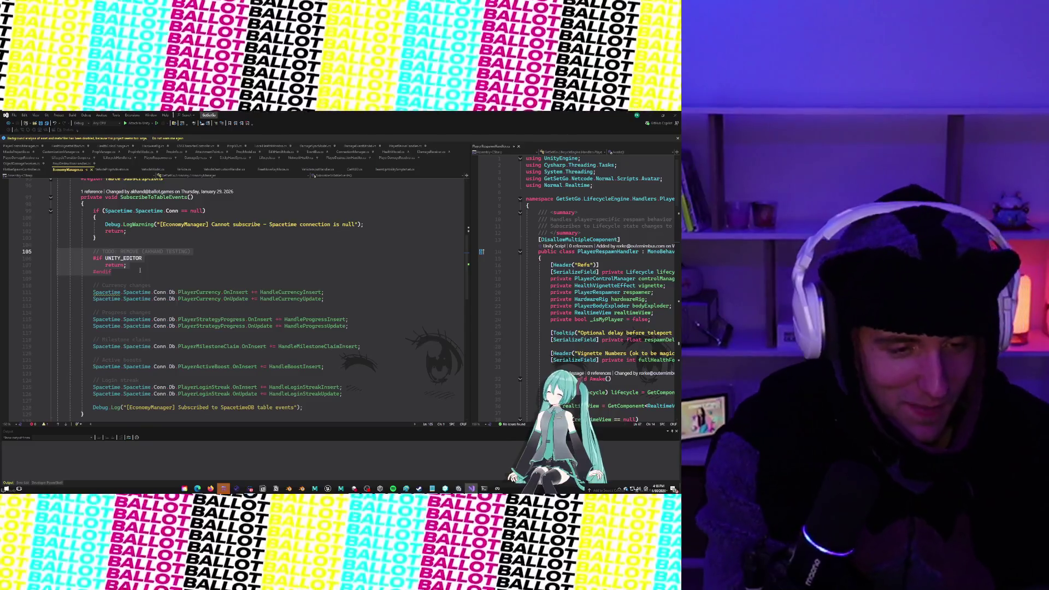
{"action": "key", "text": "Delete"}
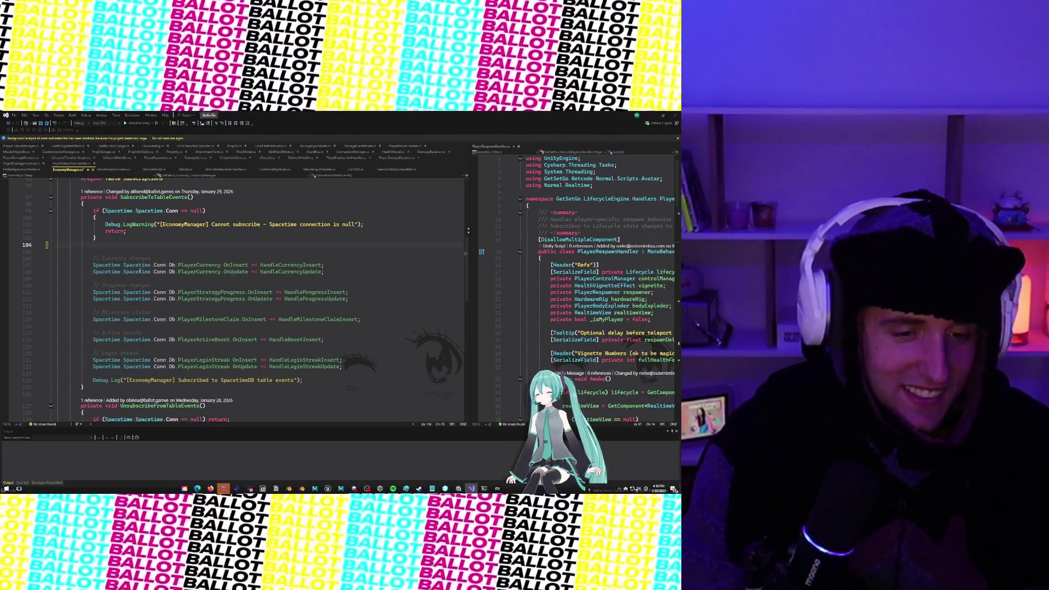
{"action": "key", "text": "Delete"}
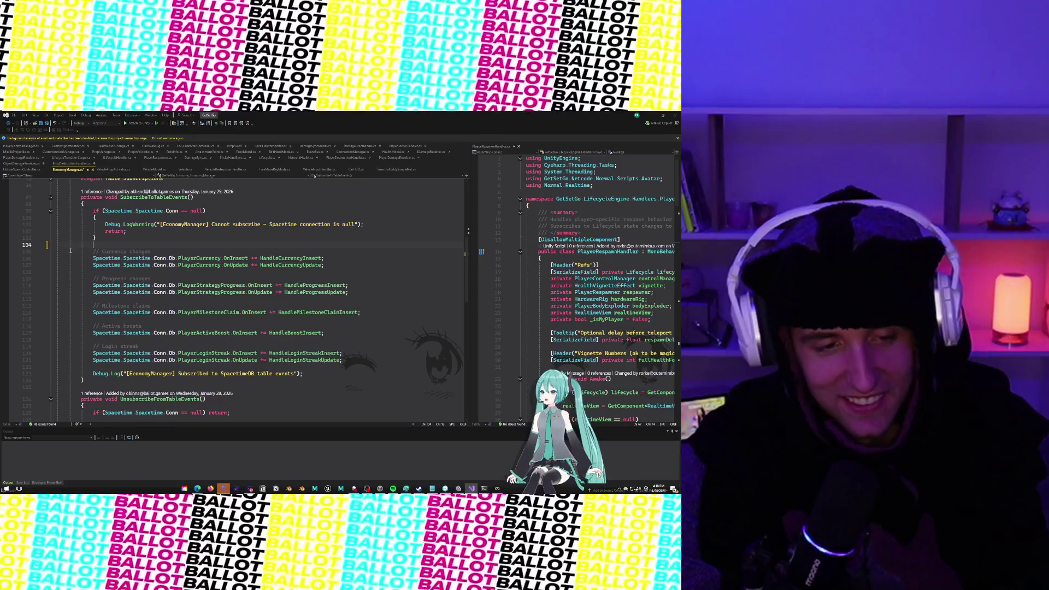
{"action": "key", "text": "Down"}
{"action": "key", "text": "ctrl+s"}
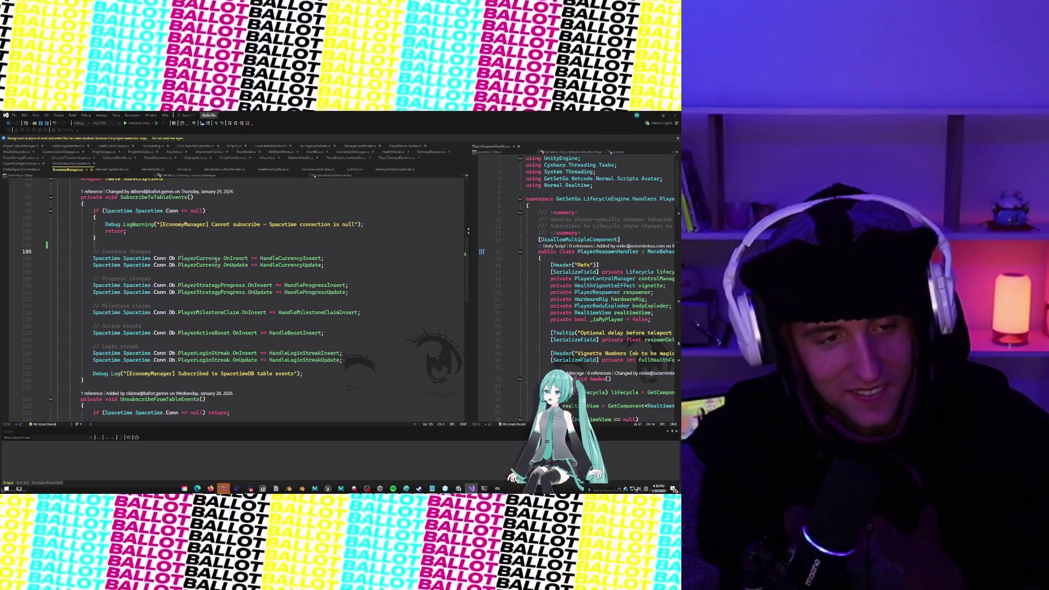
{"action": "left_click", "coordinate": [663, 114]}
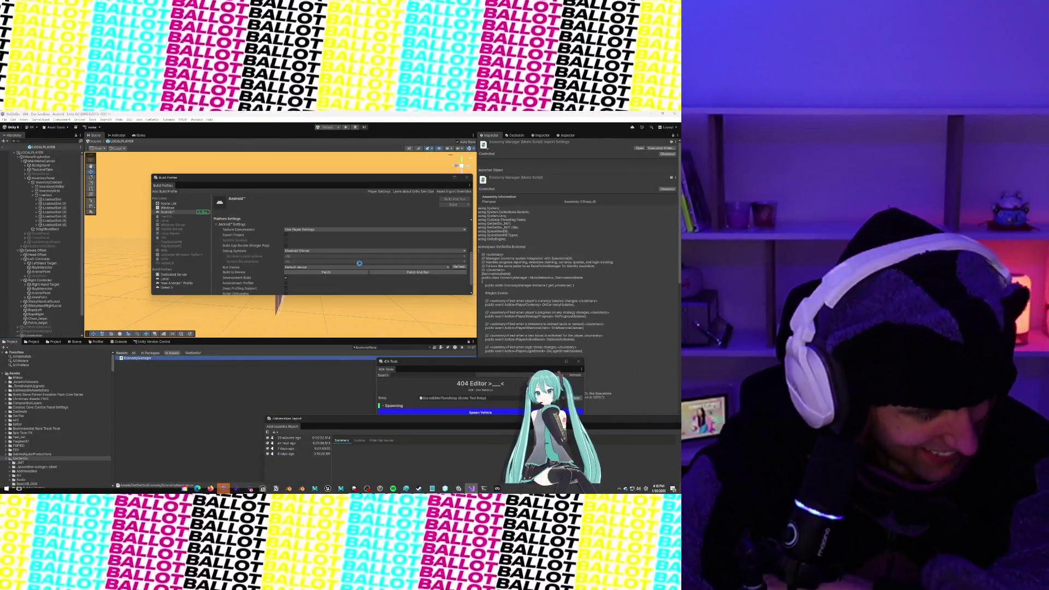
{"action": "mouse_move", "coordinate": [222, 490]}
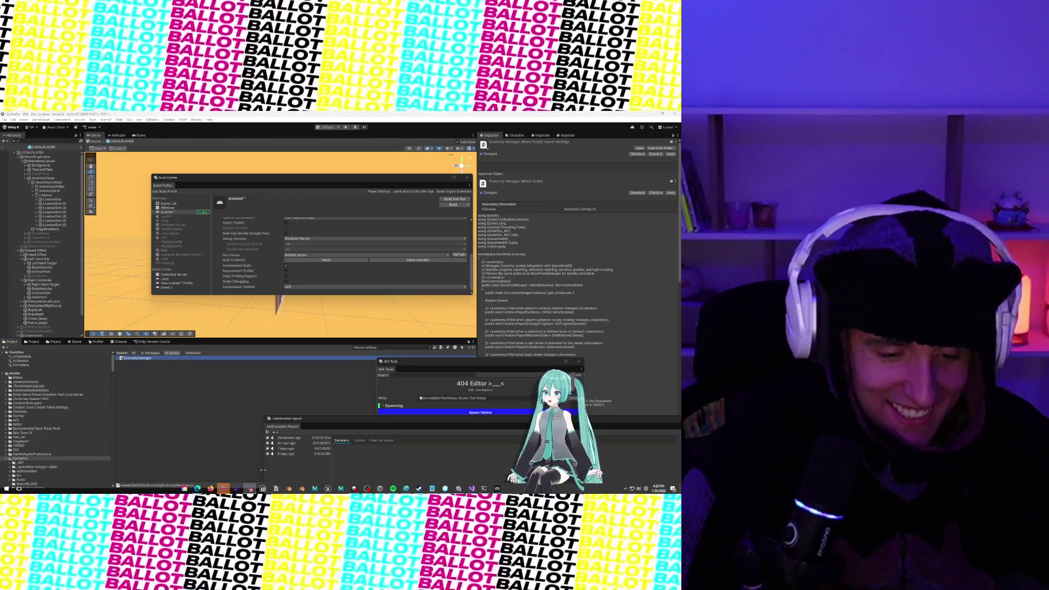
Step: Briefly view the Downloads folder in File Explorer, then minimize it
{"action": "mouse_move", "coordinate": [224, 487]}
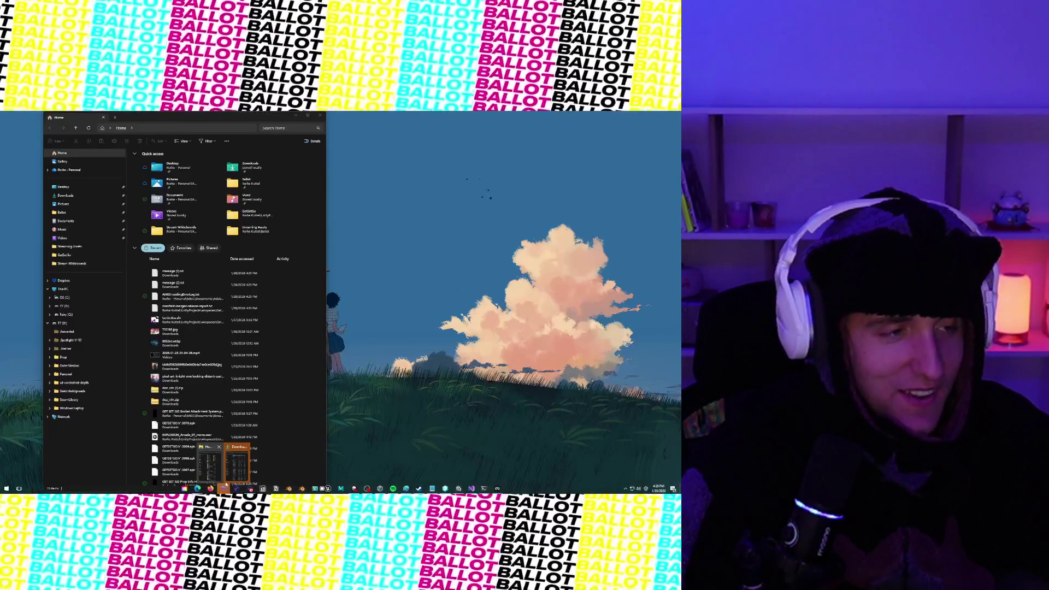
{"action": "left_click", "coordinate": [237, 463]}
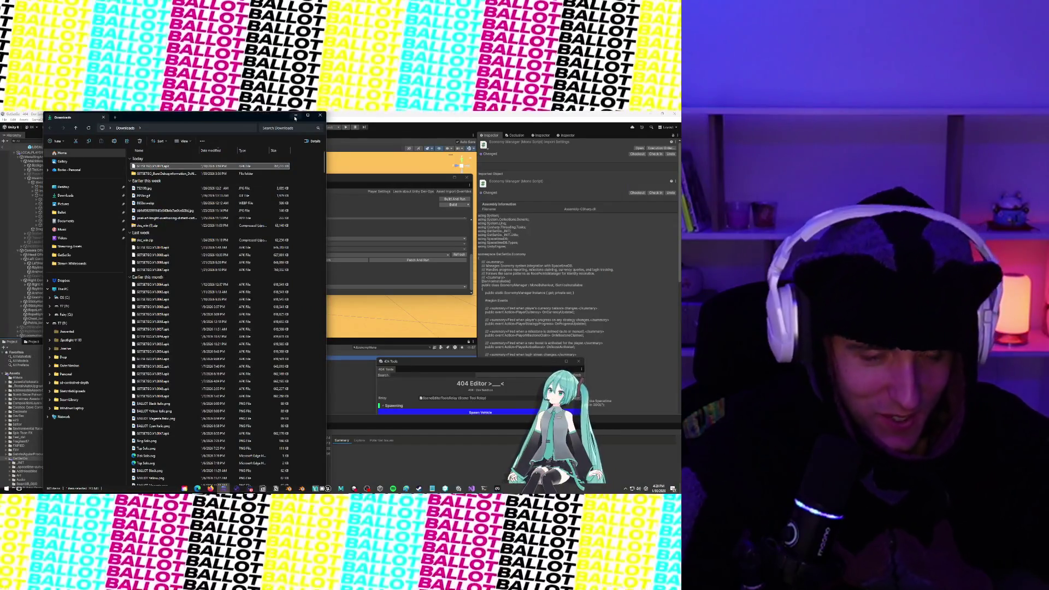
{"action": "left_click", "coordinate": [296, 114]}
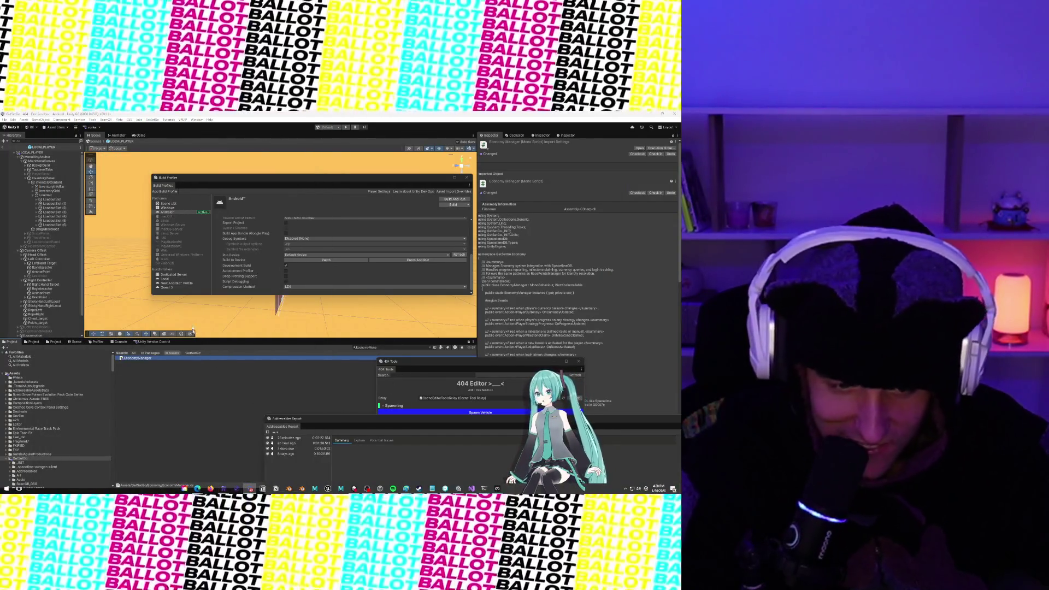
Step: Move and enlarge the Build Profiles window to show Android scenes and platform settings
{"action": "left_click", "coordinate": [235, 176]}
{"action": "left_click_drag", "start_coordinate": [235, 176], "coordinate": [169, 159]}
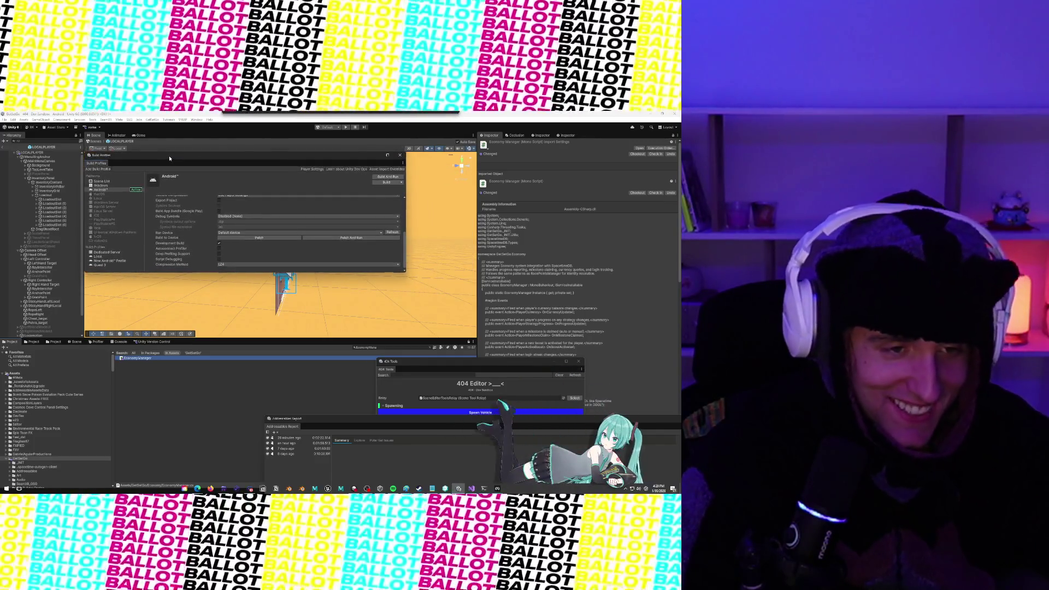
{"action": "left_click_drag", "start_coordinate": [406, 223], "coordinate": [478, 222]}
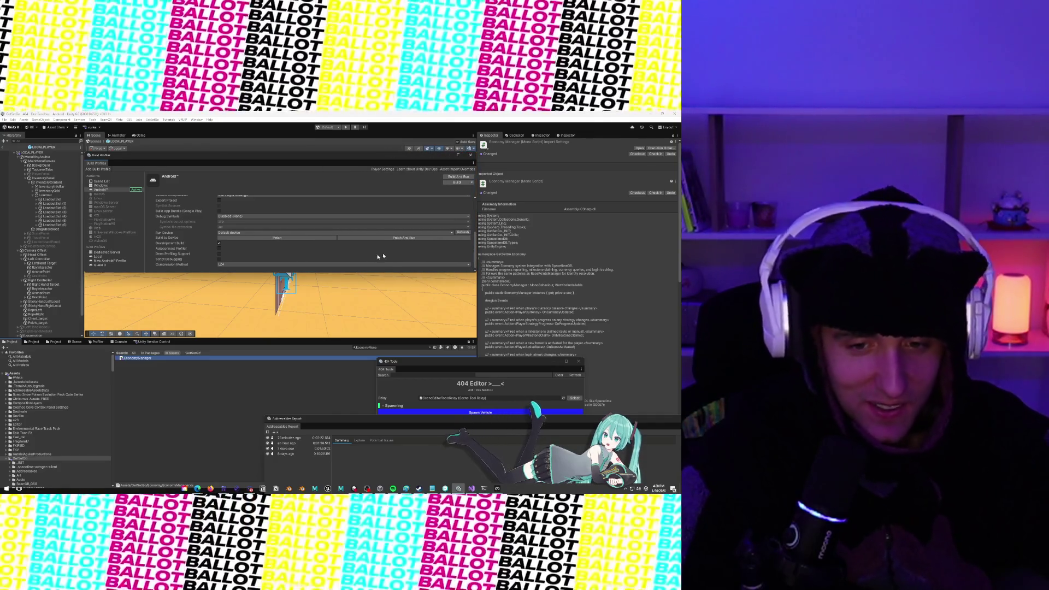
{"action": "left_click_drag", "start_coordinate": [356, 269], "coordinate": [352, 339]}
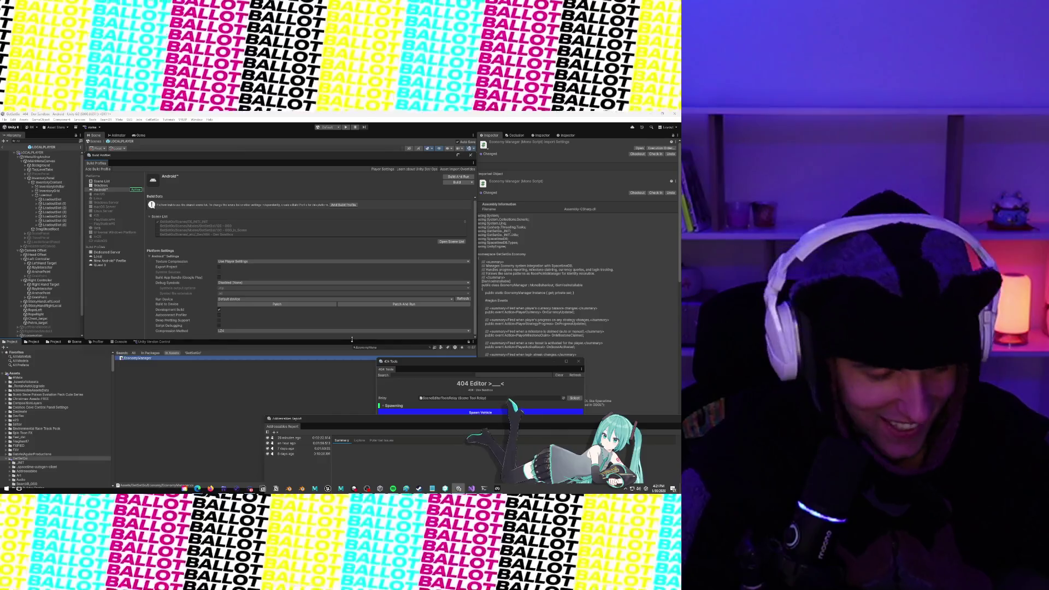
{"action": "left_click_drag", "start_coordinate": [351, 340], "coordinate": [349, 338]}
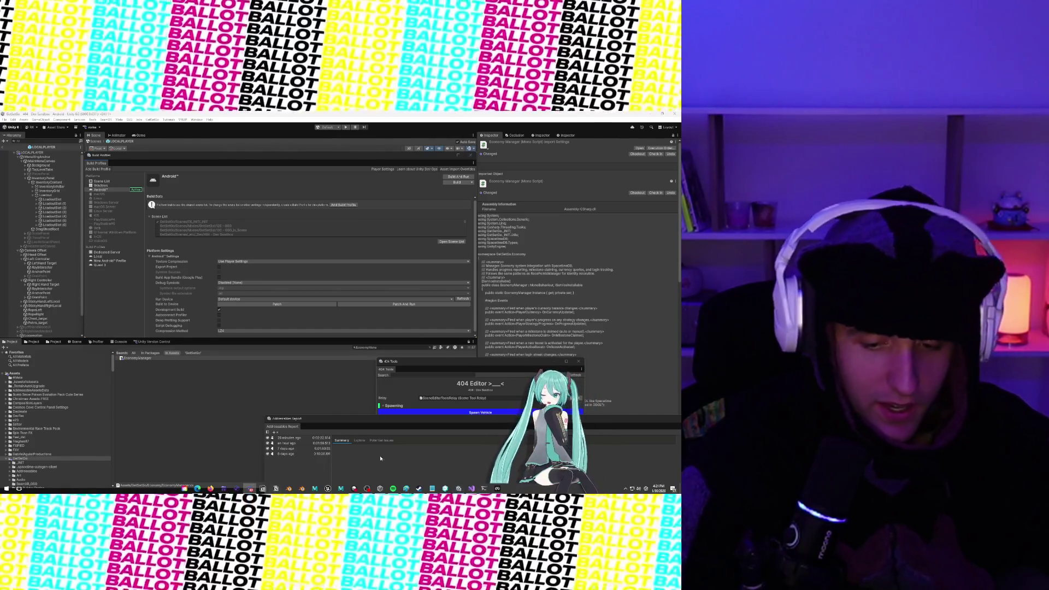
{"action": "key", "text": "alt+Tab"}
Step: Use Code Search to open ShaderPrewarmTask.cs
{"action": "left_click", "coordinate": [294, 362]}
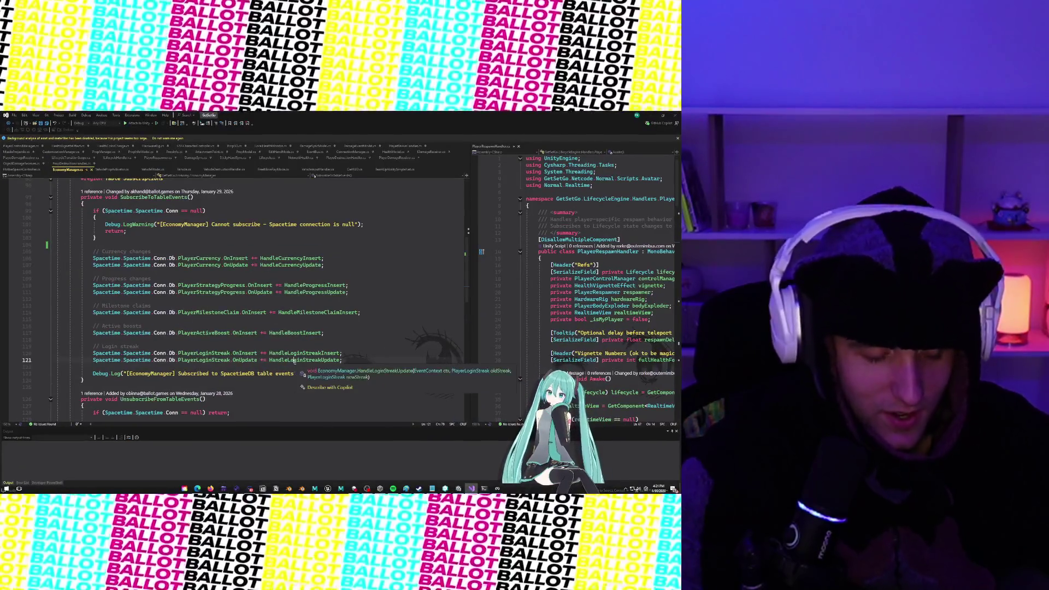
{"action": "key", "text": "ctrl+t"}
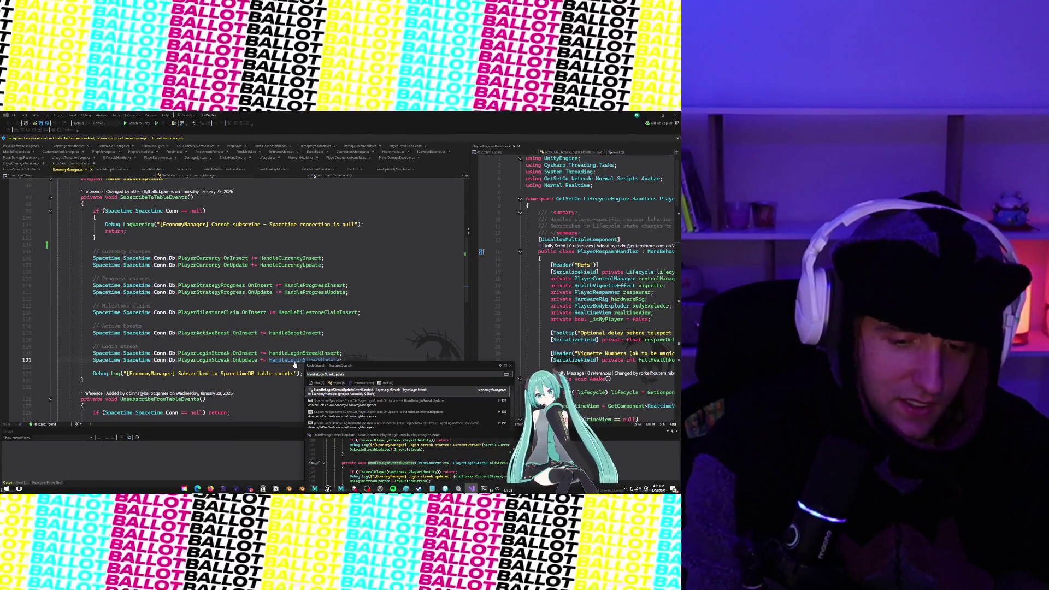
{"action": "type", "text": "ShaderPrew"}
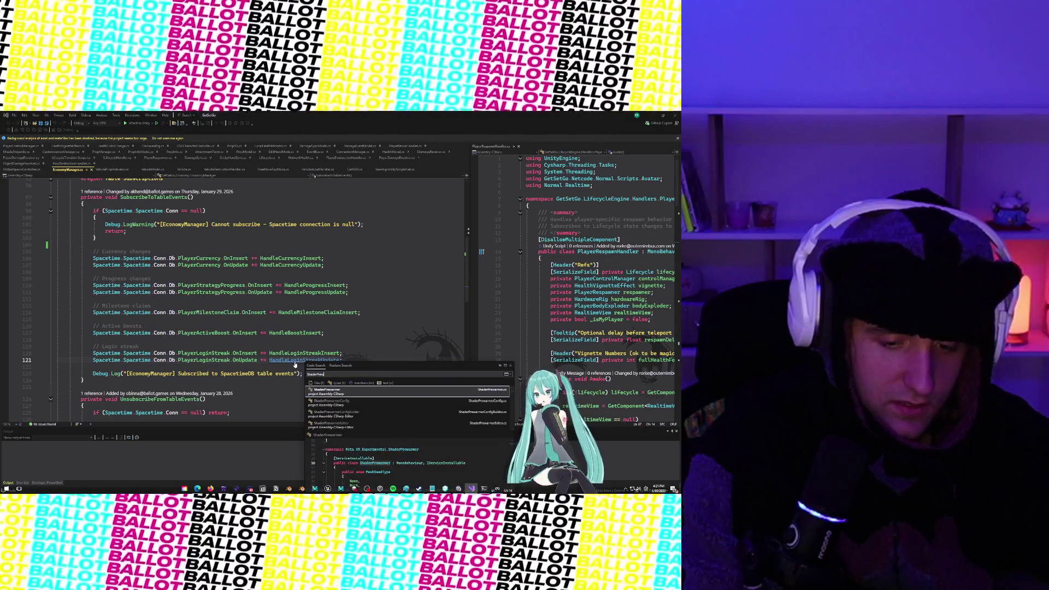
{"action": "type", "text": "armTask"}
{"action": "key", "text": "Return"}
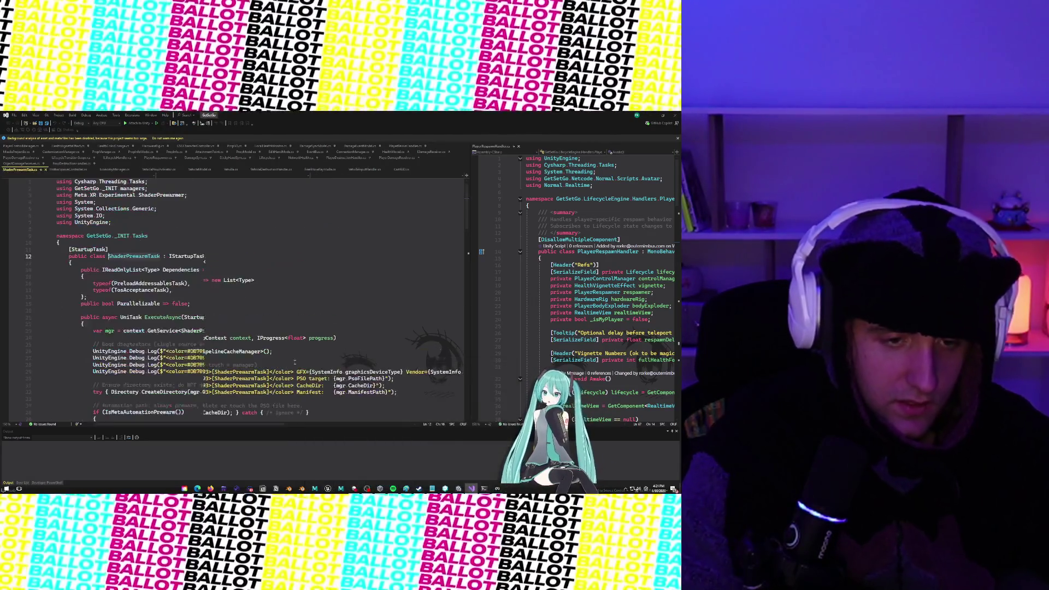
Step: Search for SetupEcon and open SetupEconomyTask.cs to its ExecuteAsync method
{"action": "left_click", "coordinate": [311, 247]}
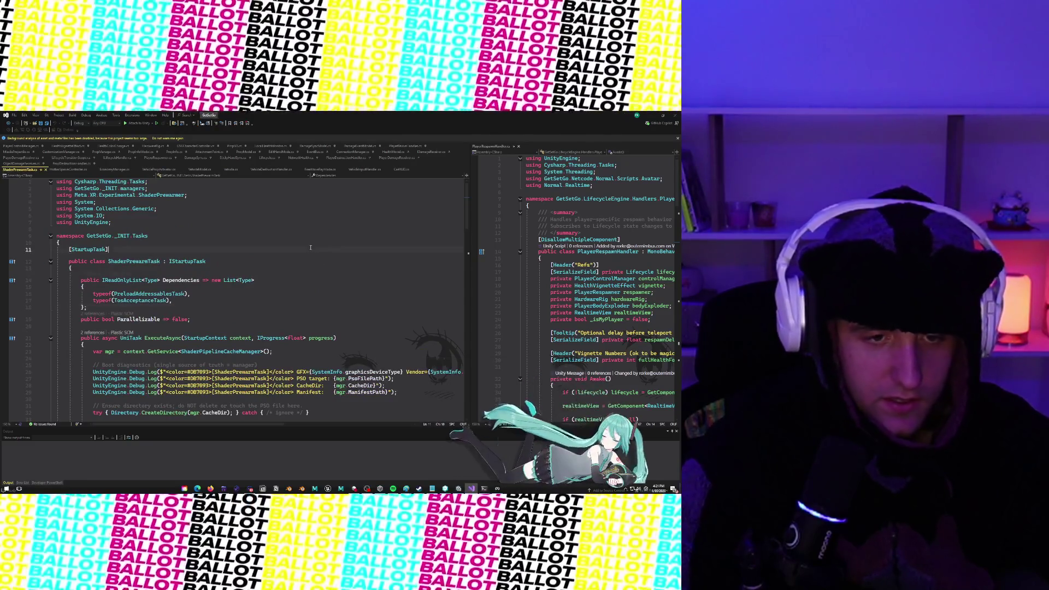
{"action": "key", "text": "ctrl+t"}
{"action": "type", "text": "SetupEcon"}
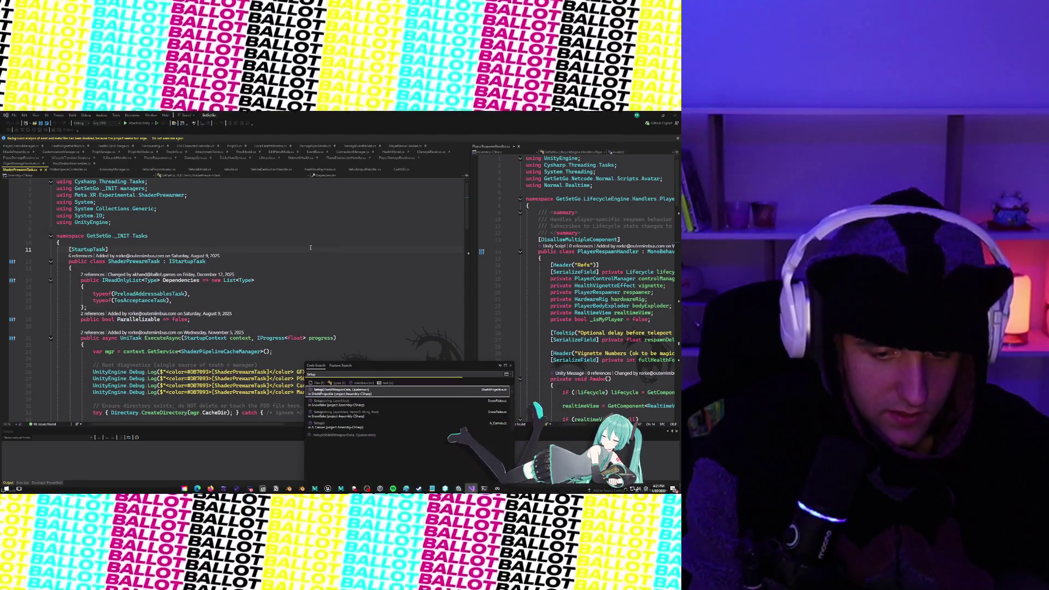
{"action": "key", "text": "Return"}
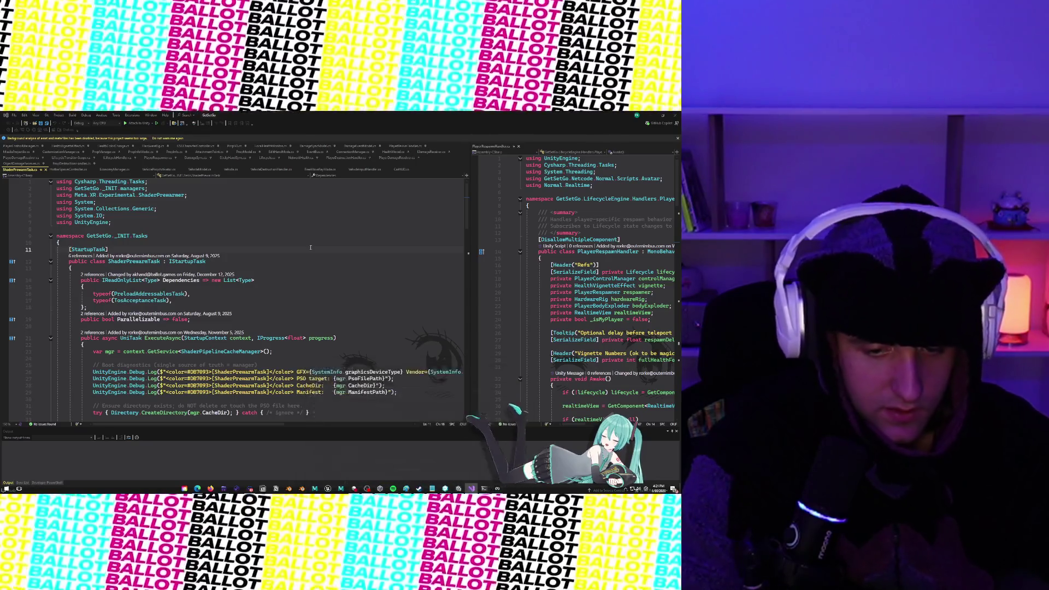
{"action": "scroll", "coordinate": [229, 312], "scroll_direction": "down", "scroll_amount": 5}
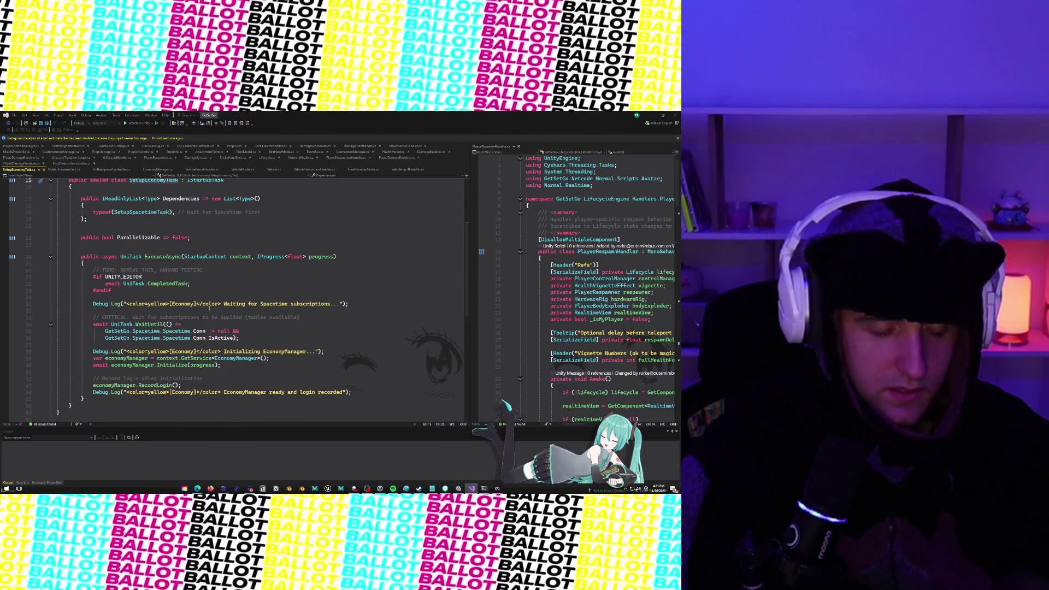
Step: Delete the TODO, #if UNITY_EDITOR, await UniTask.CompletedTask and #endif lines plus the blank line
{"action": "left_click_drag", "start_coordinate": [112, 291], "coordinate": [93, 270]}
{"action": "key", "text": "Delete"}
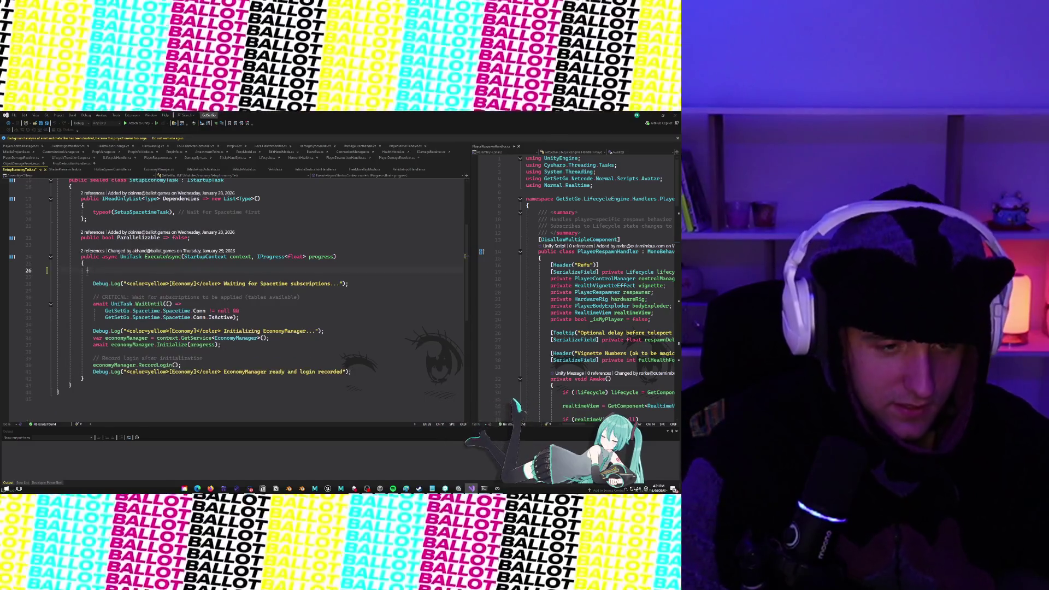
{"action": "key", "text": "BackSpace"}
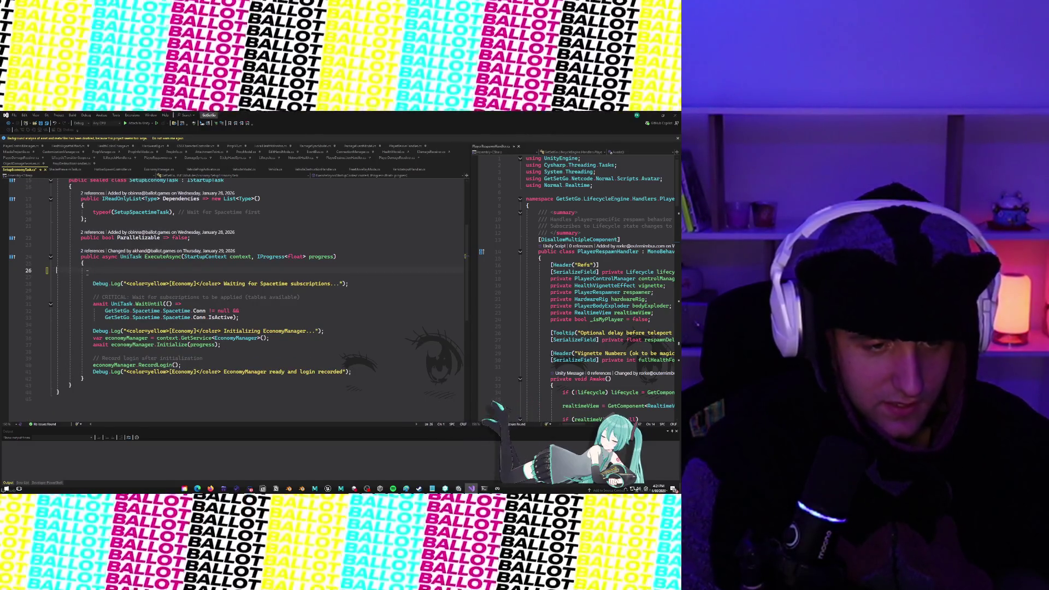
{"action": "key", "text": "BackSpace"}
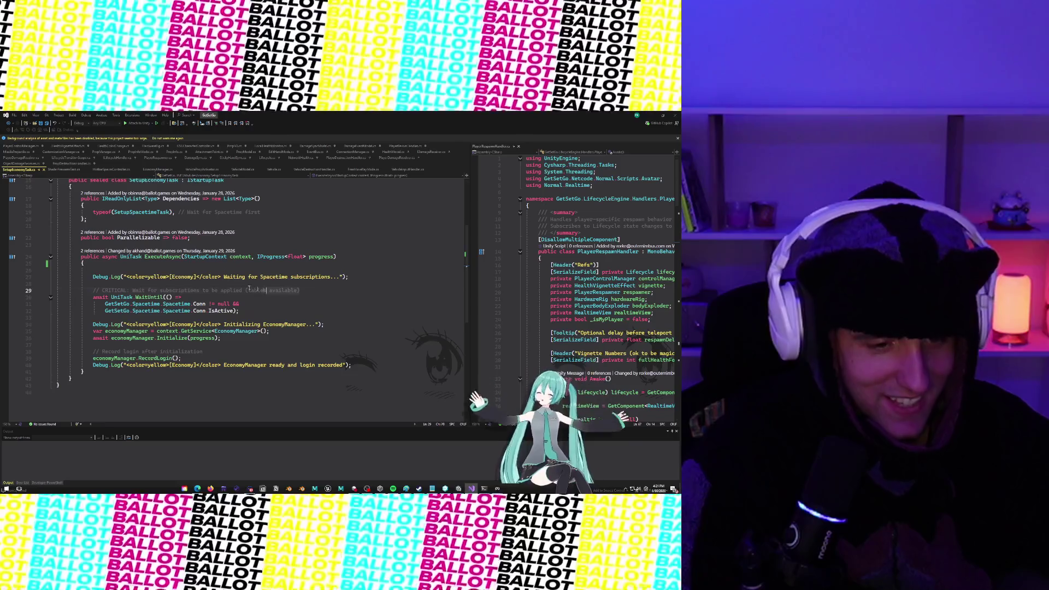
Step: Review ExecuteAsync, which now opens with the 'Waiting for Spacetime subscriptions...' log
{"action": "left_click", "coordinate": [113, 286]}
{"action": "left_click", "coordinate": [133, 271]}
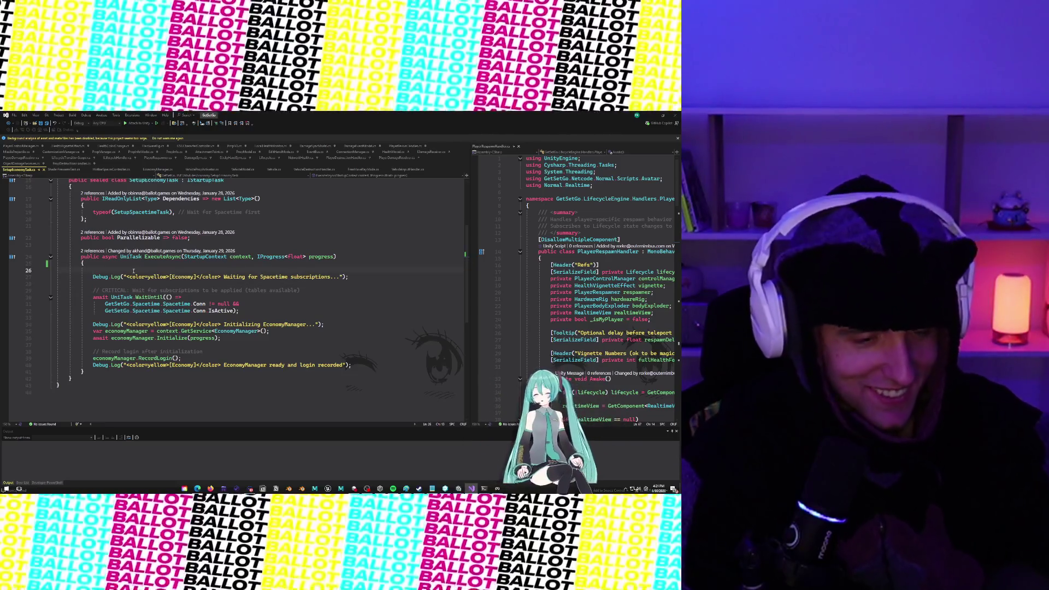
{"action": "scroll", "coordinate": [221, 346], "scroll_direction": "up", "scroll_amount": 5}
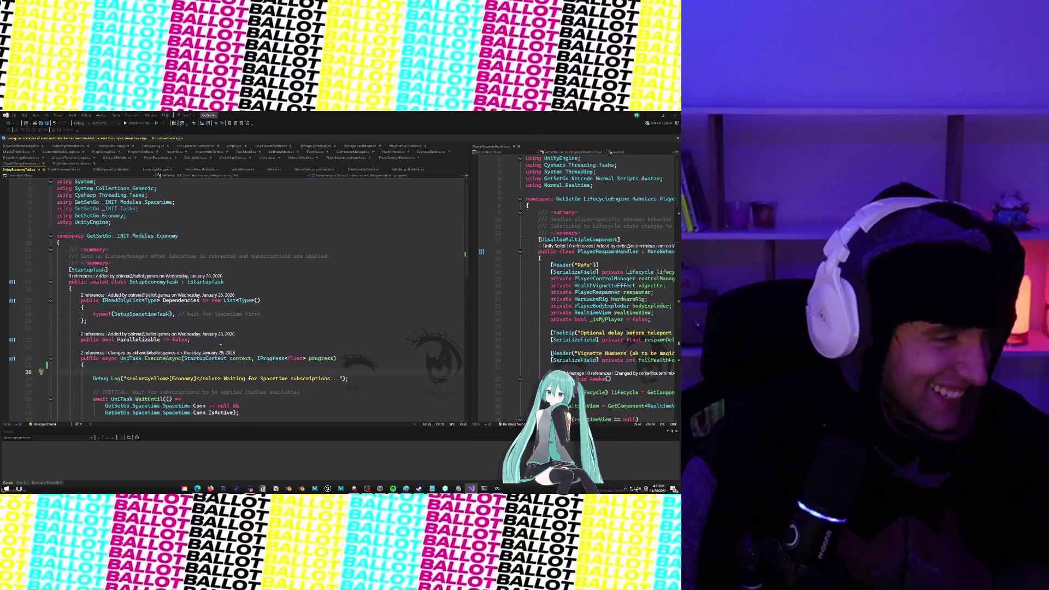
{"action": "scroll", "coordinate": [220, 346], "scroll_direction": "down", "scroll_amount": 4}
{"action": "scroll", "coordinate": [223, 344], "scroll_direction": "up", "scroll_amount": 3}
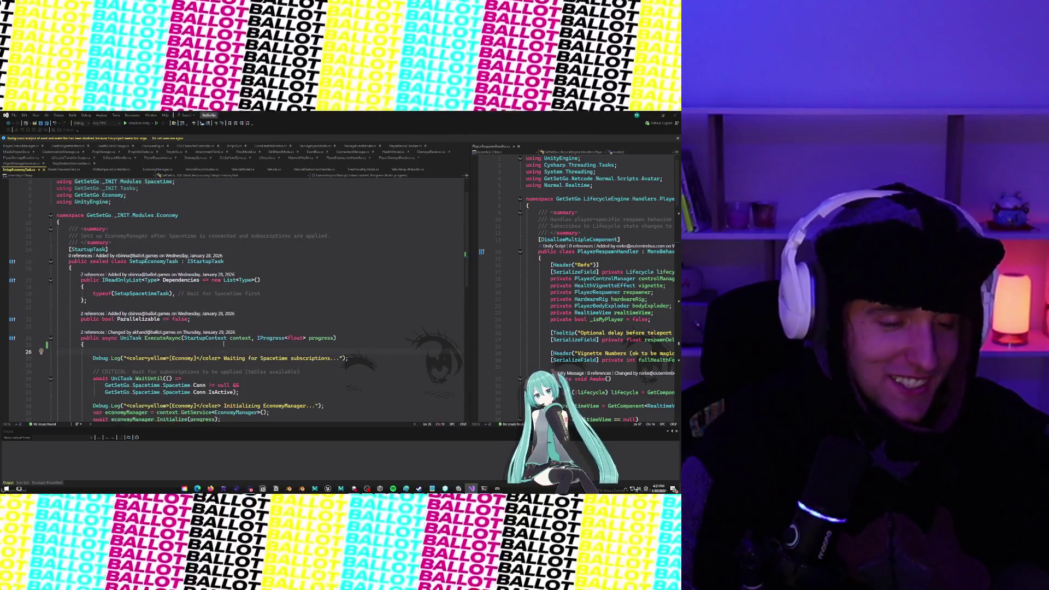
{"action": "scroll", "coordinate": [224, 344], "scroll_direction": "down", "scroll_amount": 4}
{"action": "scroll", "coordinate": [242, 339], "scroll_direction": "up", "scroll_amount": 5}
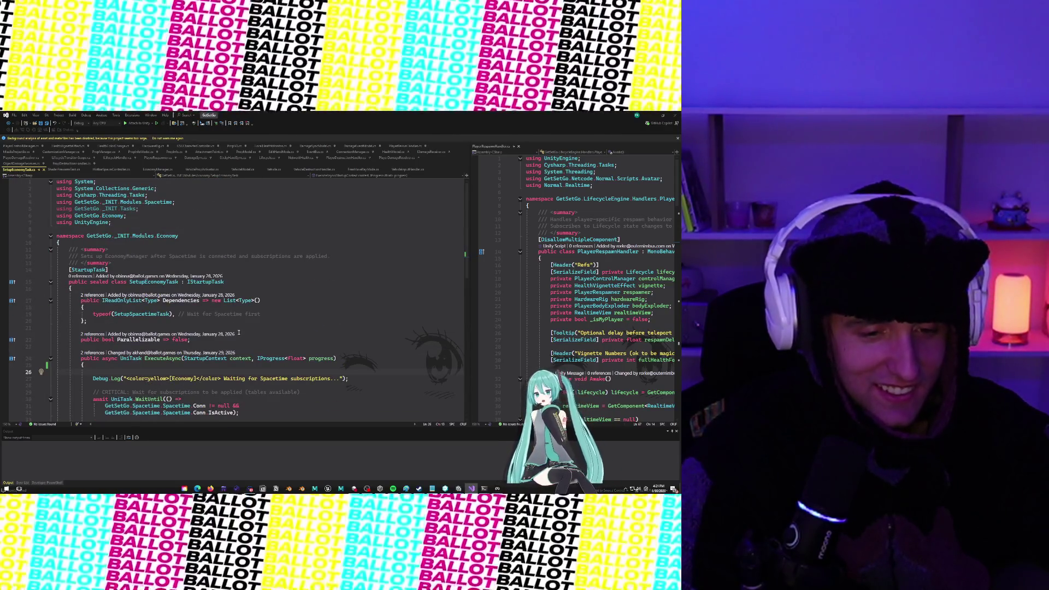
{"action": "scroll", "coordinate": [239, 332], "scroll_direction": "down", "scroll_amount": 3}
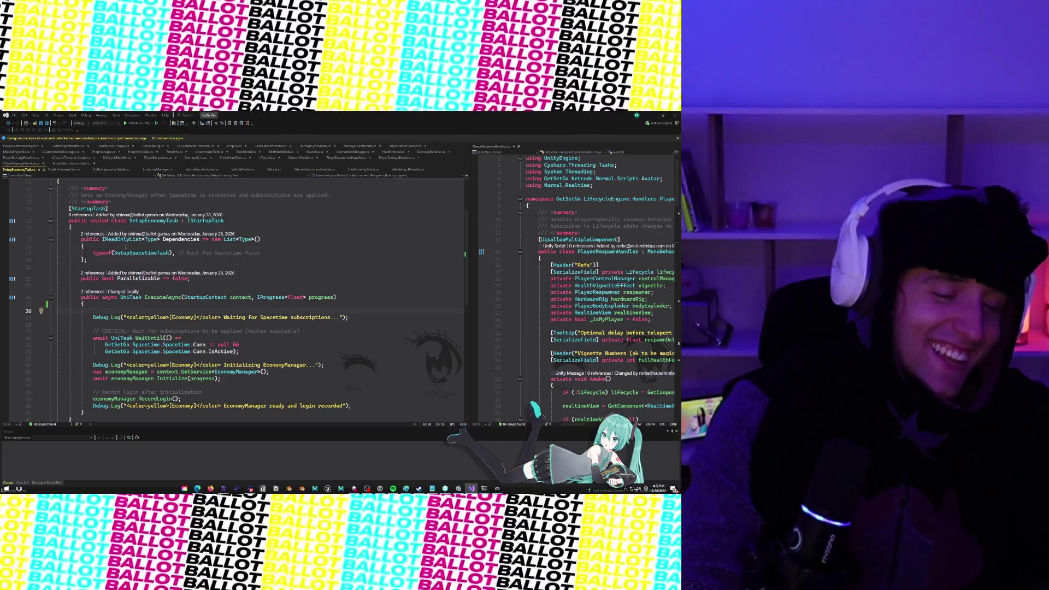
{"action": "scroll", "coordinate": [208, 299], "scroll_direction": "up", "scroll_amount": 3}
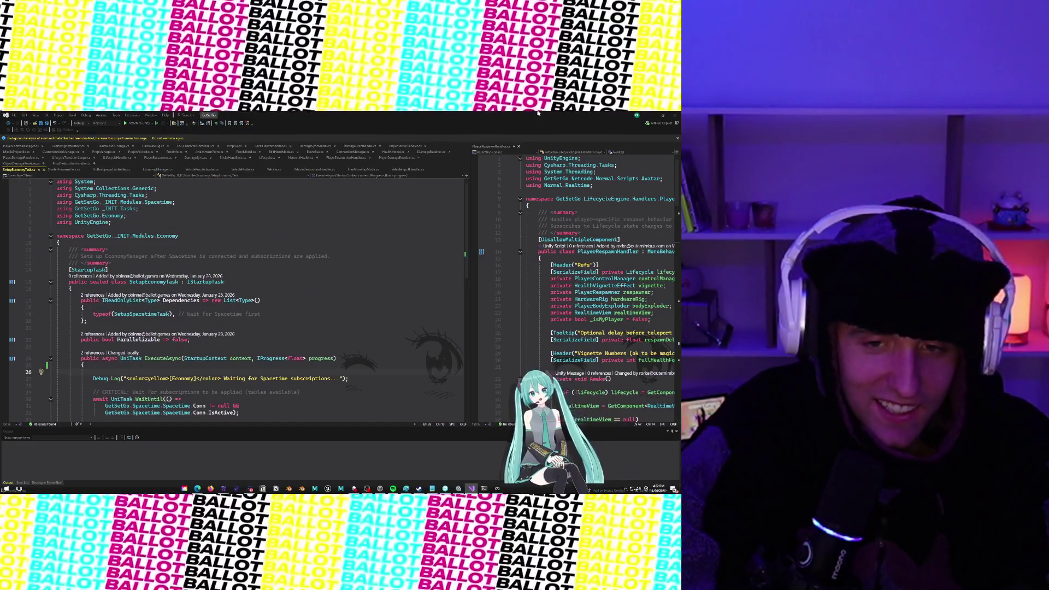
Step: Build the Android APK, replacing the existing file in Downloads, and open Unity Version Control
{"action": "left_click", "coordinate": [661, 114]}
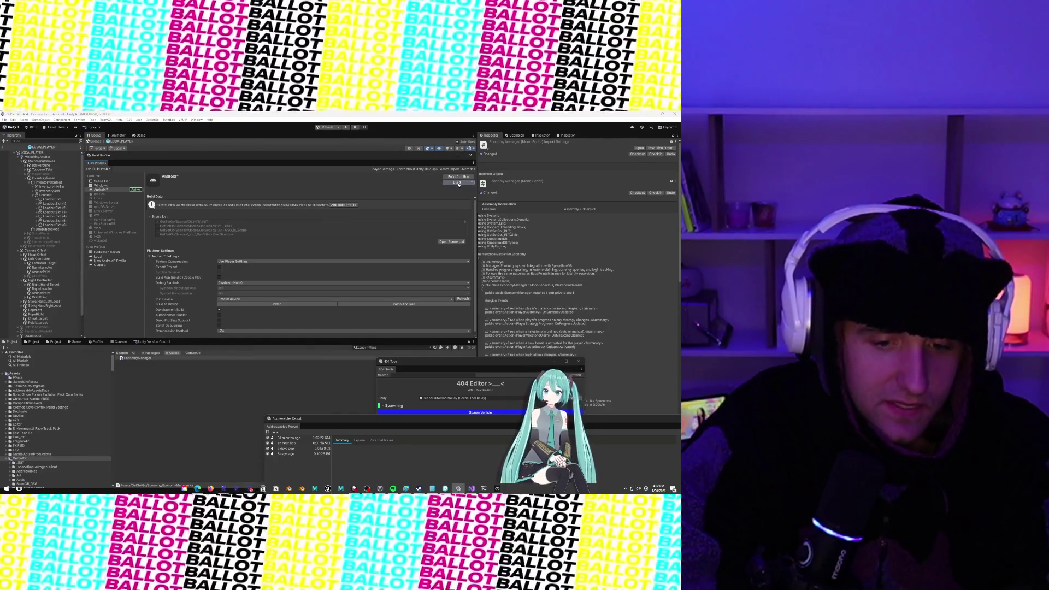
{"action": "left_click", "coordinate": [457, 183]}
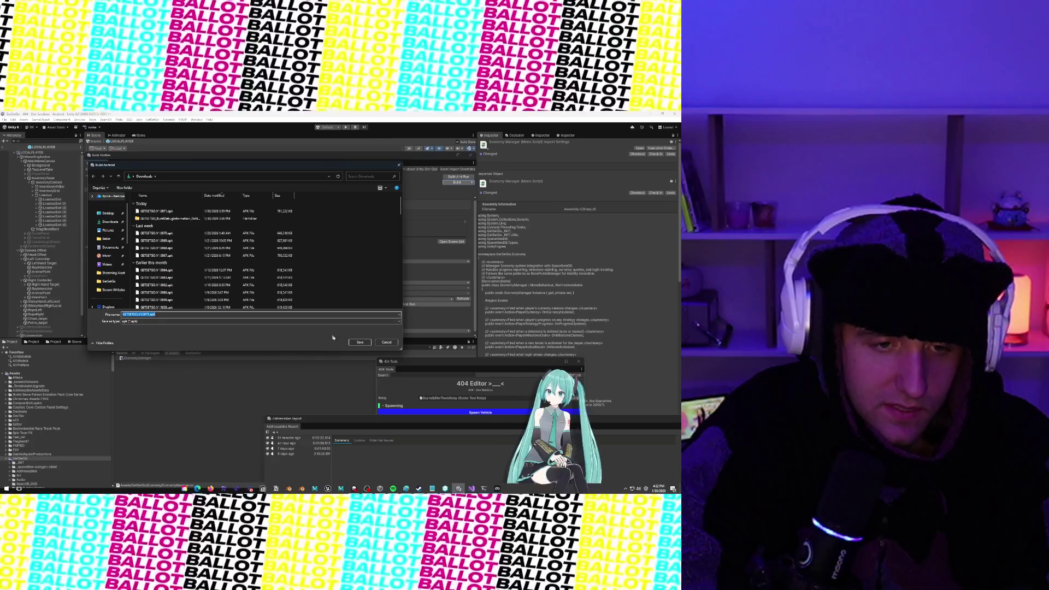
{"action": "left_click", "coordinate": [365, 344]}
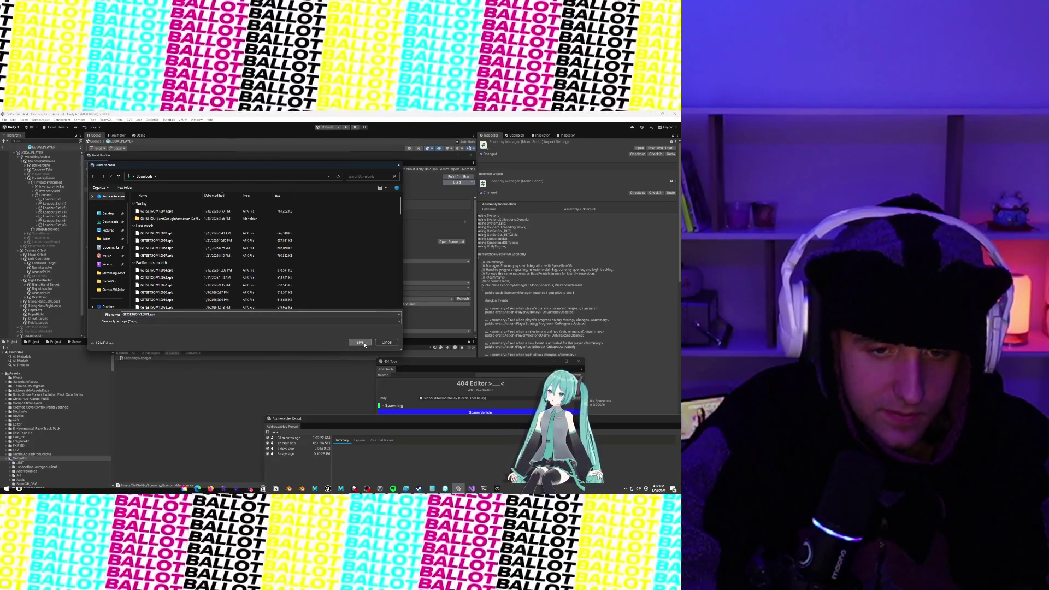
{"action": "left_click", "coordinate": [354, 306]}
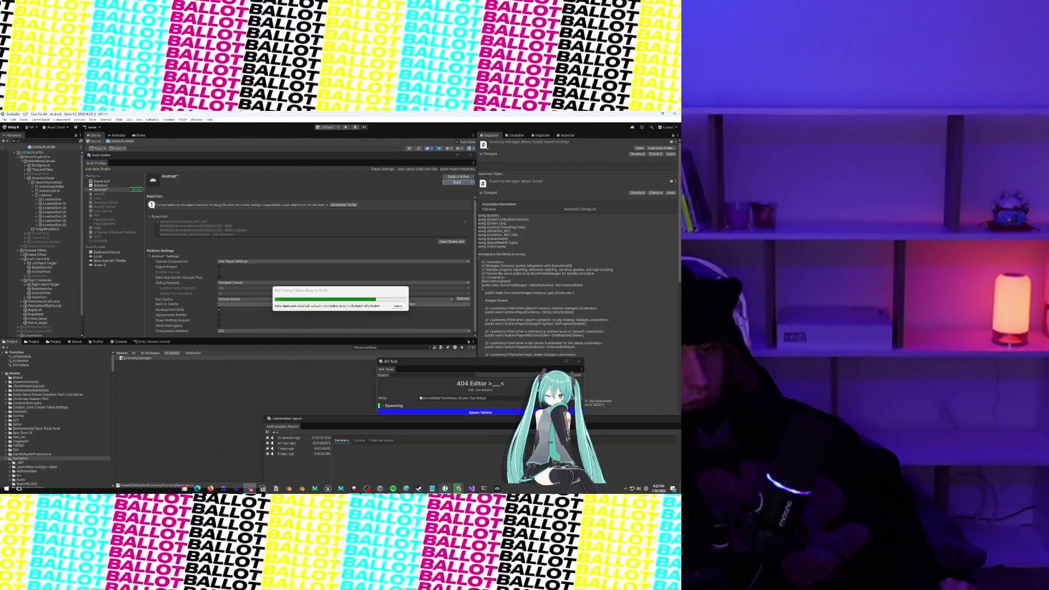
{"action": "left_click", "coordinate": [445, 488]}
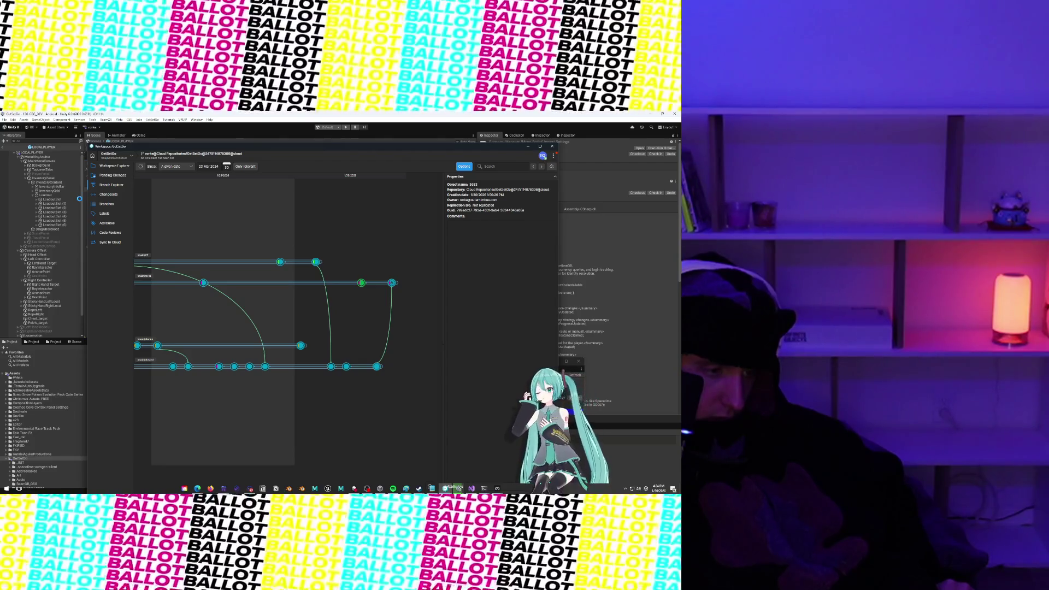
Step: Look through the Branches and Changesets lists in Unity Version Control, then return to Visual Studio
{"action": "left_click", "coordinate": [119, 203]}
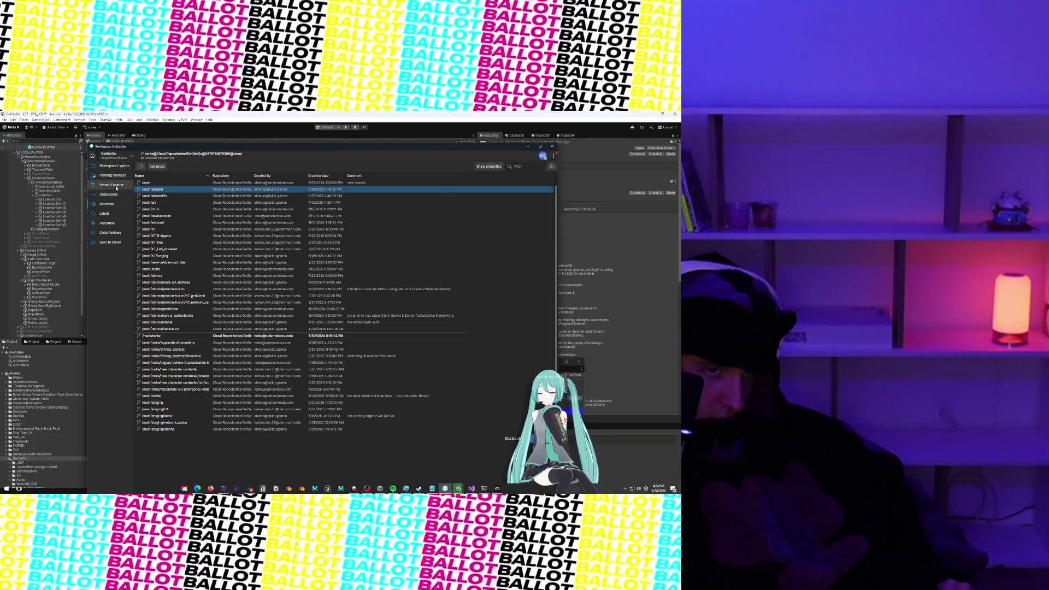
{"action": "left_click", "coordinate": [113, 185]}
{"action": "left_click", "coordinate": [115, 194]}
{"action": "left_click", "coordinate": [118, 202]}
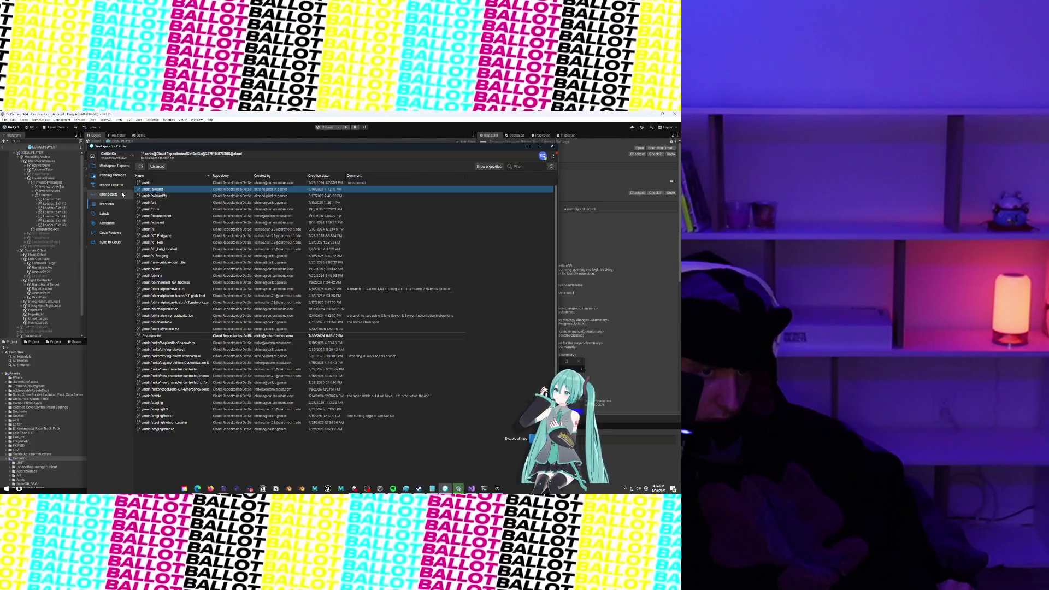
{"action": "left_click", "coordinate": [122, 195]}
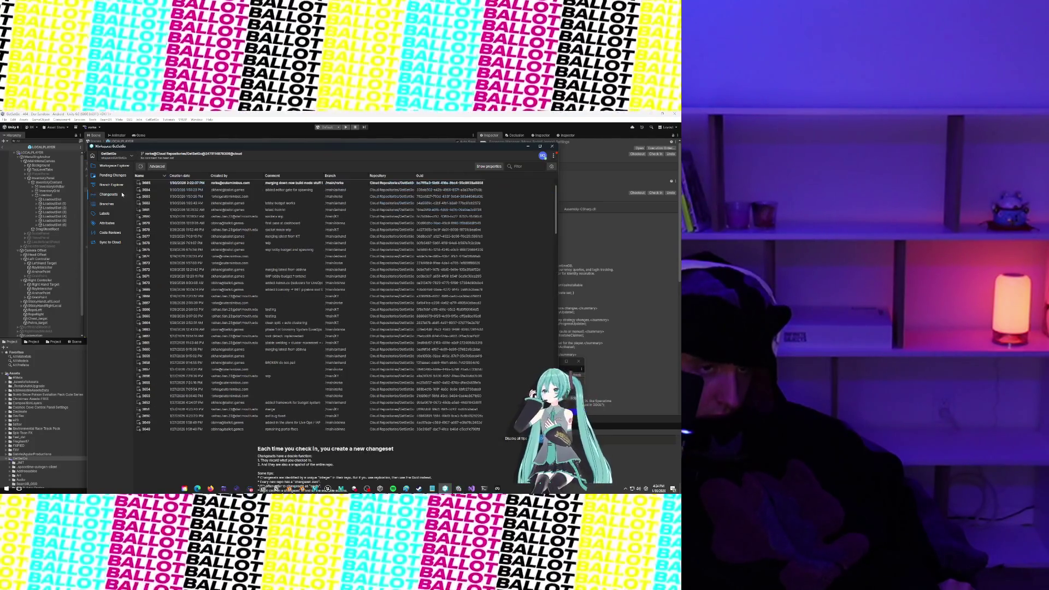
{"action": "key", "text": "alt+Tab"}
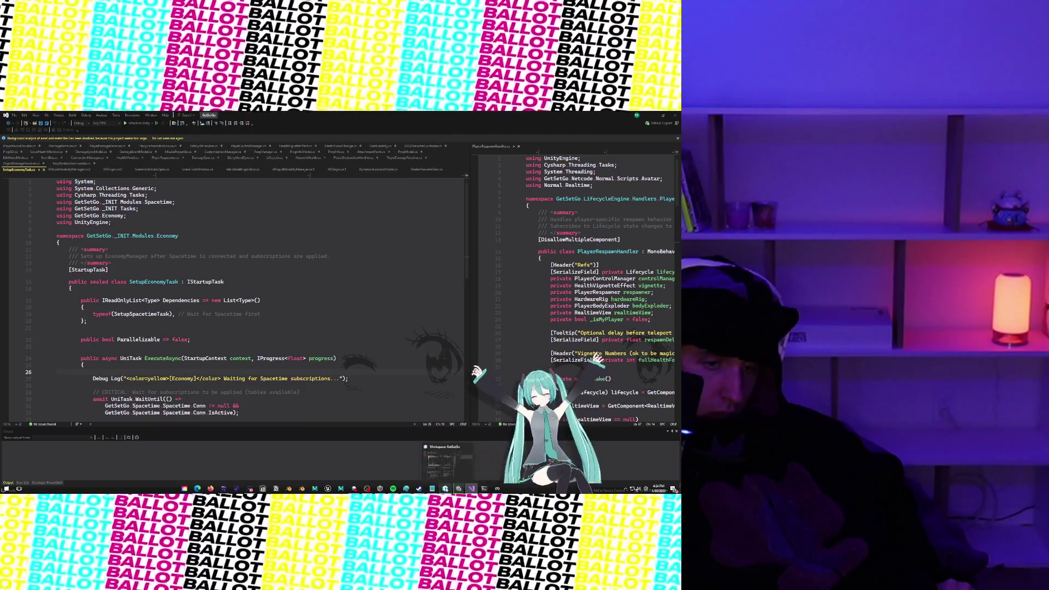
Step: Bring back the workspace, view the branch graph and pick the Rocketmode QA emergency branch
{"action": "left_click", "coordinate": [445, 489]}
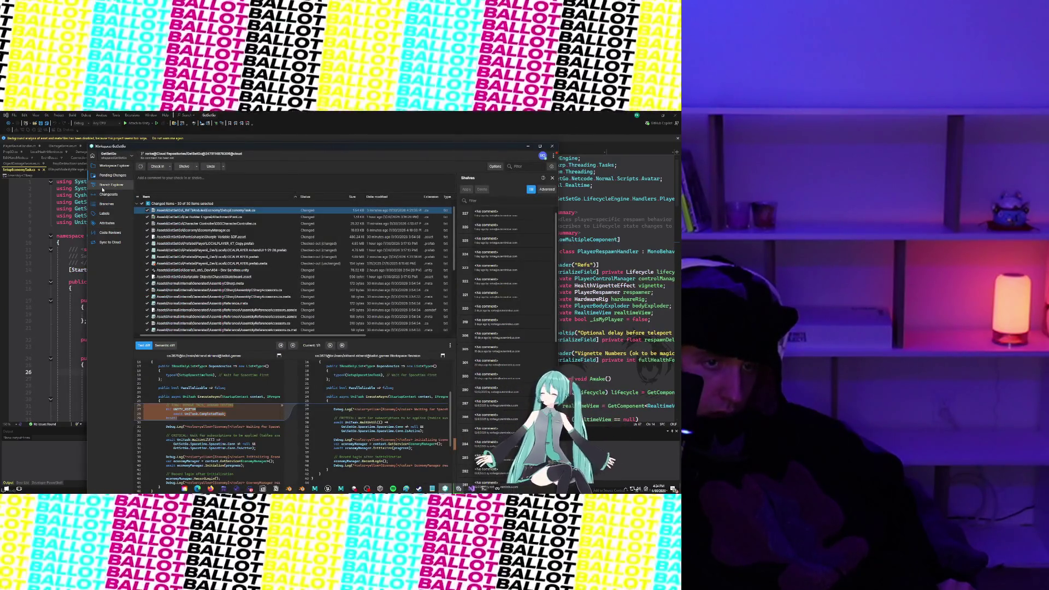
{"action": "left_click", "coordinate": [103, 187]}
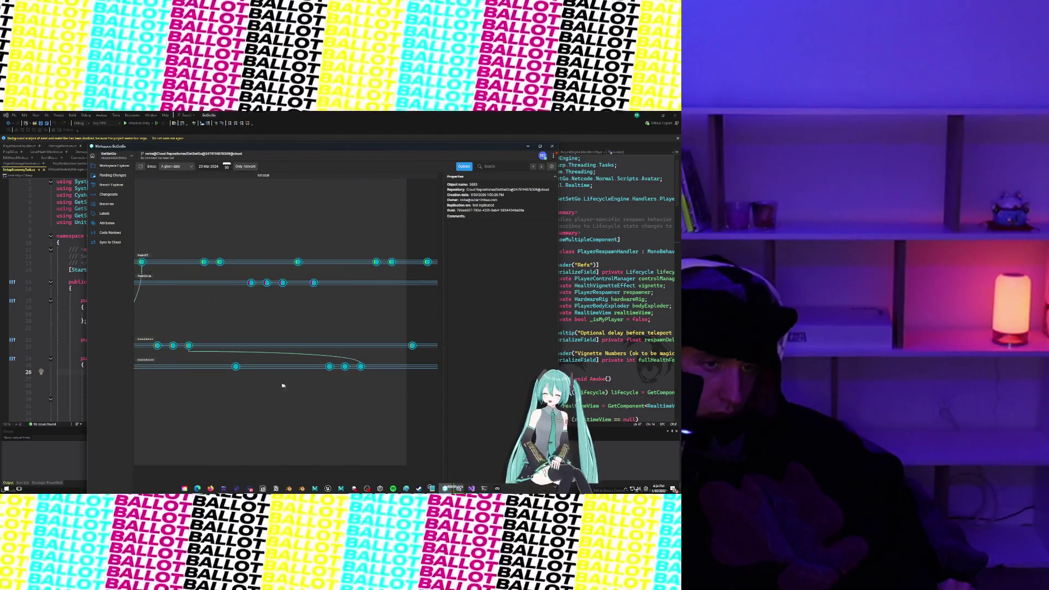
{"action": "left_click", "coordinate": [101, 204]}
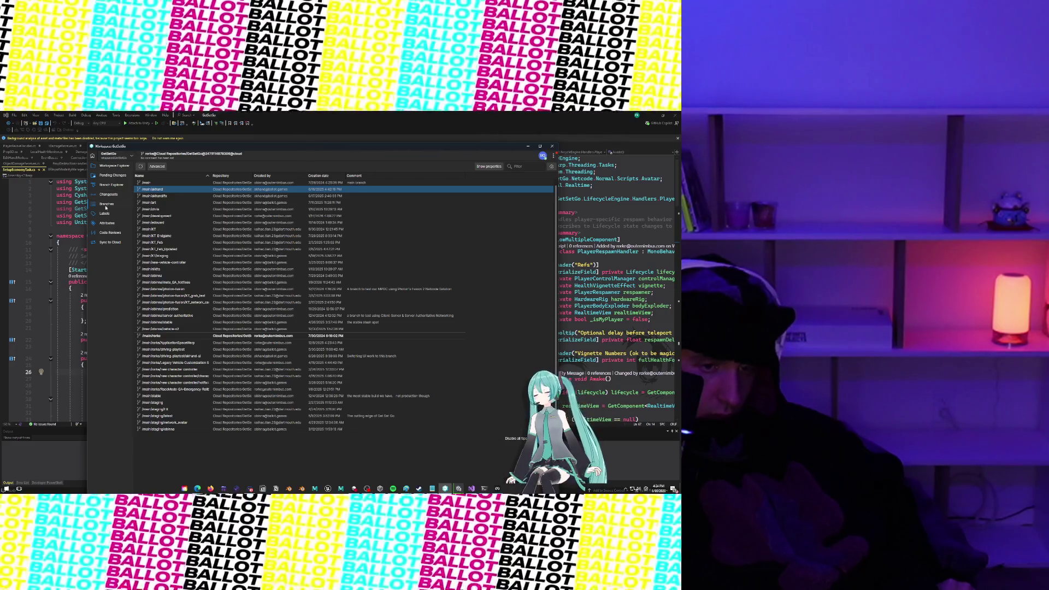
{"action": "left_click", "coordinate": [189, 389]}
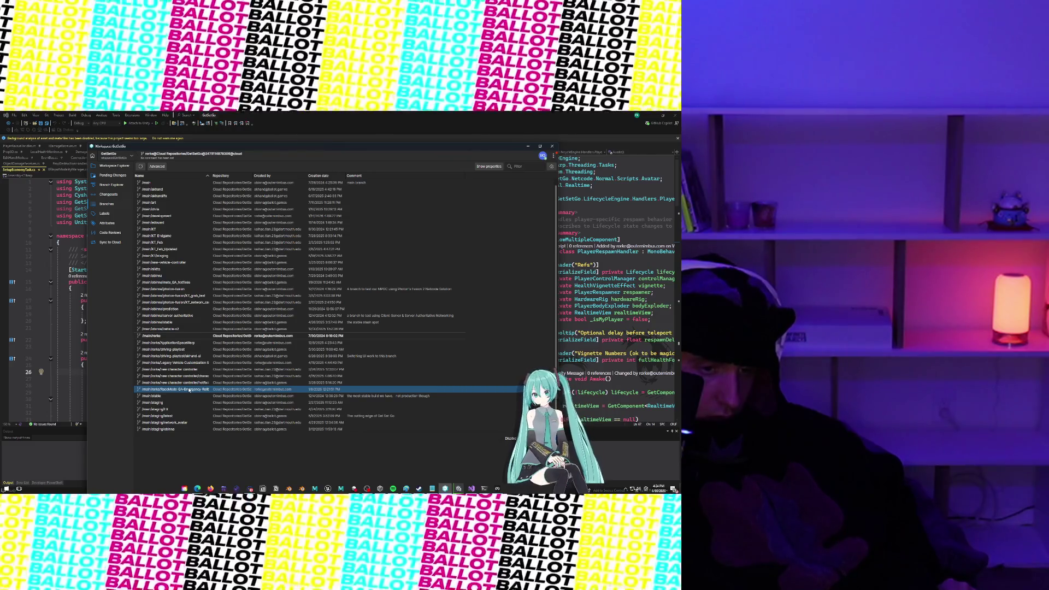
{"action": "left_click", "coordinate": [116, 194]}
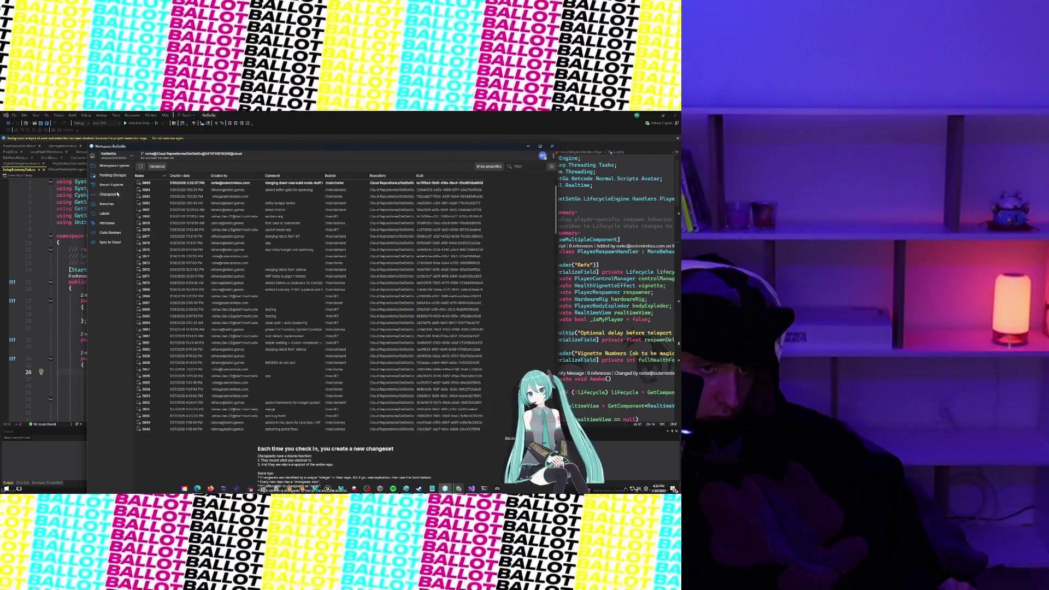
Step: Review the pending changes diff and branch explorer graph, ending on the branches list
{"action": "left_click", "coordinate": [103, 185]}
{"action": "left_click", "coordinate": [106, 176]}
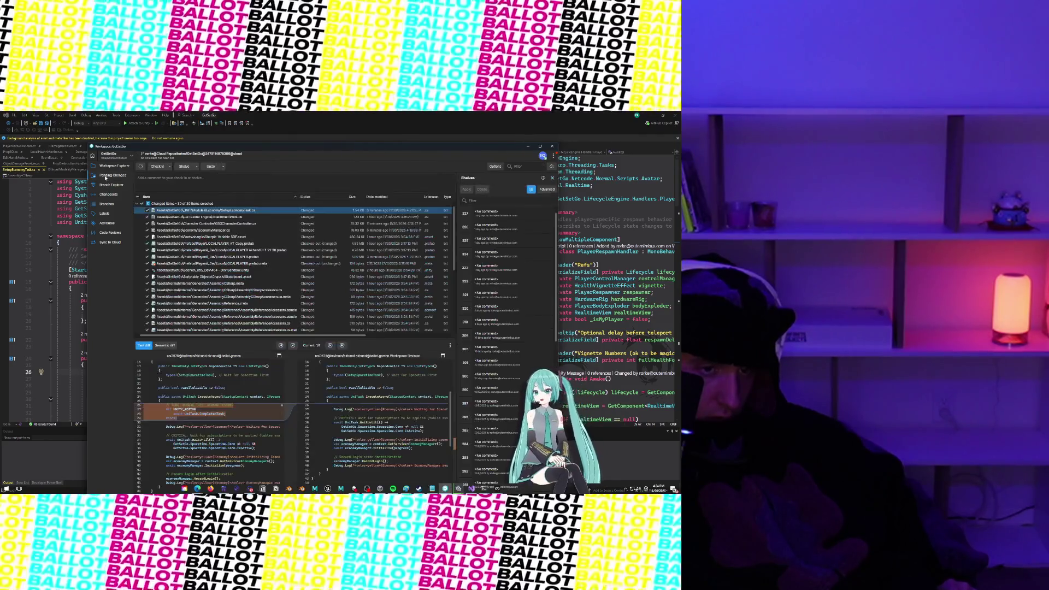
{"action": "left_click", "coordinate": [106, 184]}
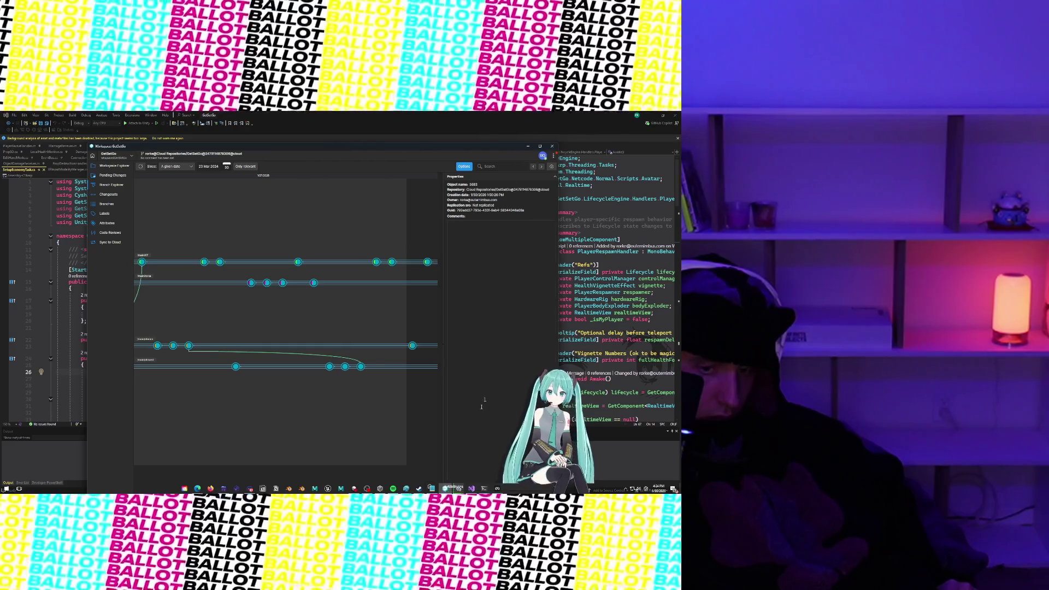
{"action": "left_click", "coordinate": [461, 492]}
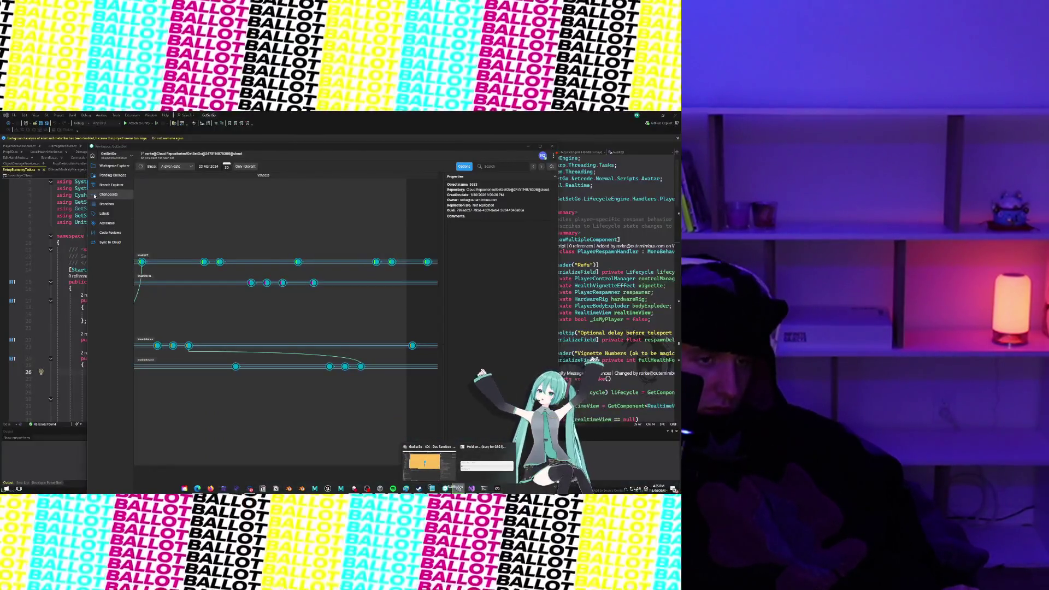
{"action": "left_click", "coordinate": [104, 195]}
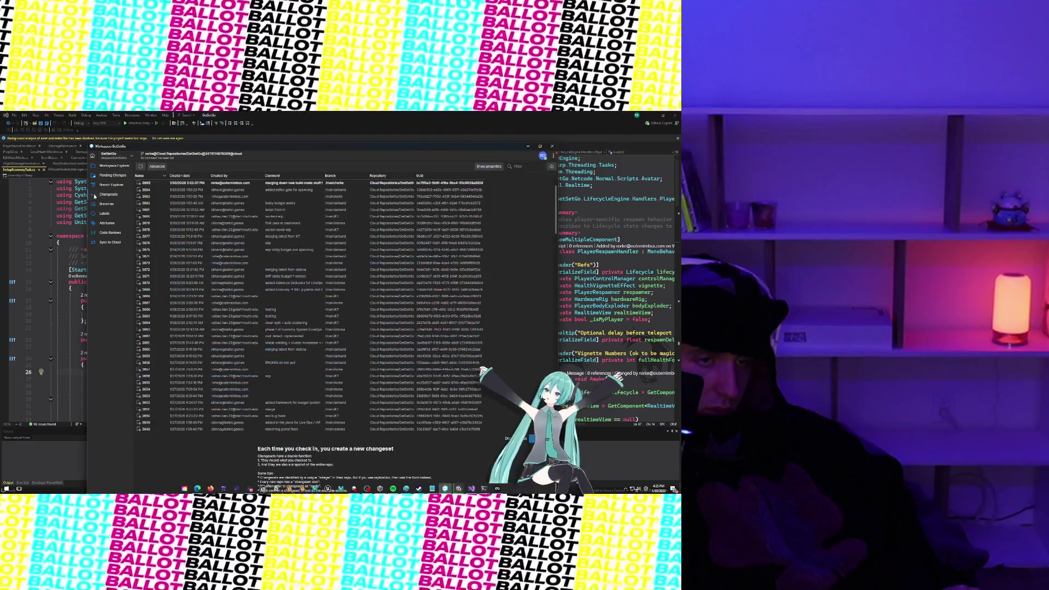
{"action": "left_click", "coordinate": [101, 204]}
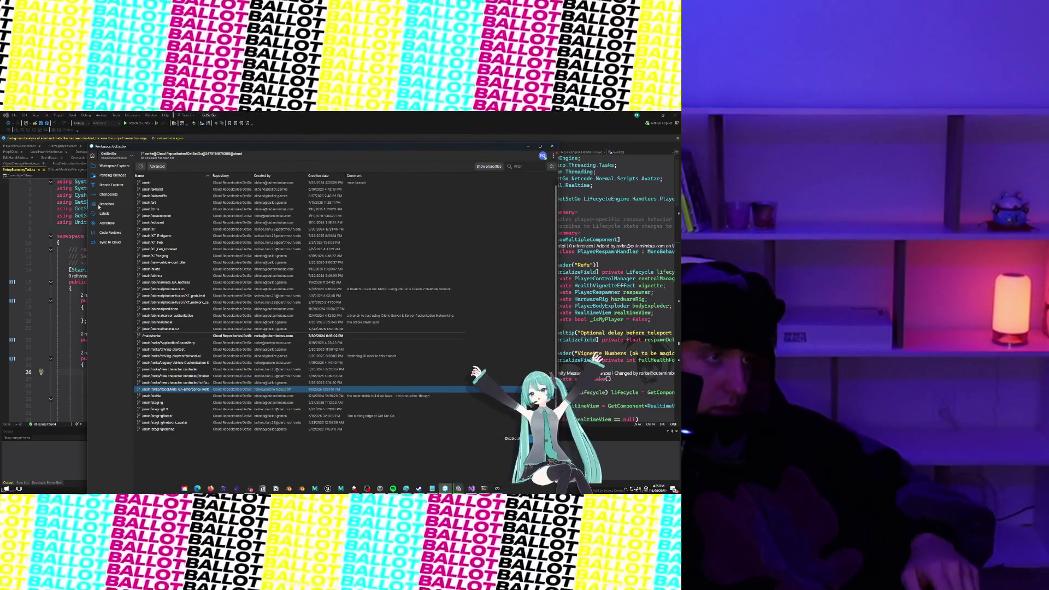